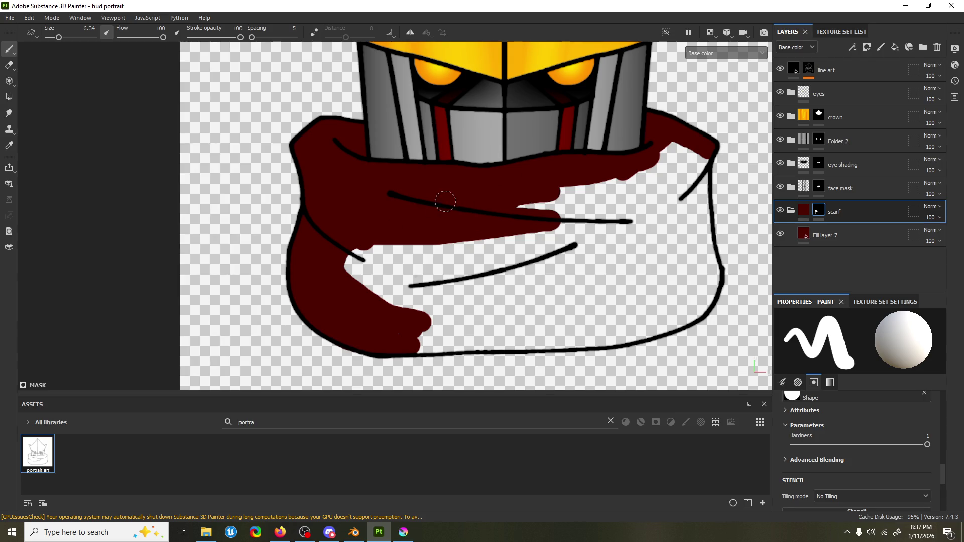
Paint dark red over the scarf's lower band and the white gaps on its lower and right sides.
{"action": "mouse_move", "coordinate": [444, 201]}
{"action": "left_mouse_down"}
{"action": "mouse_move", "coordinate": [610, 210]}
{"action": "mouse_move", "coordinate": [572, 199]}
{"action": "mouse_move", "coordinate": [494, 246]}
{"action": "mouse_move", "coordinate": [383, 248]}
{"action": "mouse_move", "coordinate": [354, 259]}
{"action": "mouse_move", "coordinate": [357, 275]}
{"action": "mouse_move", "coordinate": [434, 275]}
{"action": "mouse_move", "coordinate": [378, 270]}
{"action": "mouse_move", "coordinate": [398, 295]}
{"action": "mouse_move", "coordinate": [398, 337]}
{"action": "mouse_move", "coordinate": [419, 348]}
{"action": "mouse_move", "coordinate": [501, 337]}
{"action": "mouse_move", "coordinate": [443, 344]}
{"action": "mouse_move", "coordinate": [435, 284]}
{"action": "mouse_move", "coordinate": [453, 288]}
{"action": "mouse_move", "coordinate": [465, 264]}
{"action": "mouse_move", "coordinate": [689, 148]}
{"action": "mouse_move", "coordinate": [697, 159]}
{"action": "mouse_move", "coordinate": [577, 211]}
{"action": "mouse_move", "coordinate": [454, 281]}
{"action": "mouse_move", "coordinate": [628, 241]}
{"action": "mouse_move", "coordinate": [626, 218]}
{"action": "mouse_move", "coordinate": [458, 294]}
{"action": "mouse_move", "coordinate": [557, 304]}
{"action": "mouse_move", "coordinate": [482, 320]}
{"action": "mouse_move", "coordinate": [529, 342]}
{"action": "mouse_move", "coordinate": [578, 335]}
{"action": "mouse_move", "coordinate": [484, 299]}
{"action": "mouse_move", "coordinate": [623, 263]}
{"action": "mouse_move", "coordinate": [566, 279]}
{"action": "left_mouse_up"}
{"action": "mouse_move", "coordinate": [514, 328]}
{"action": "left_mouse_down"}
{"action": "mouse_move", "coordinate": [591, 324]}
{"action": "mouse_move", "coordinate": [561, 340]}
{"action": "mouse_move", "coordinate": [637, 324]}
{"action": "mouse_move", "coordinate": [587, 340]}
{"action": "mouse_move", "coordinate": [684, 317]}
{"action": "mouse_move", "coordinate": [704, 299]}
{"action": "mouse_move", "coordinate": [710, 275]}
{"action": "mouse_move", "coordinate": [698, 175]}
{"action": "mouse_move", "coordinate": [701, 208]}
{"action": "left_mouse_up"}
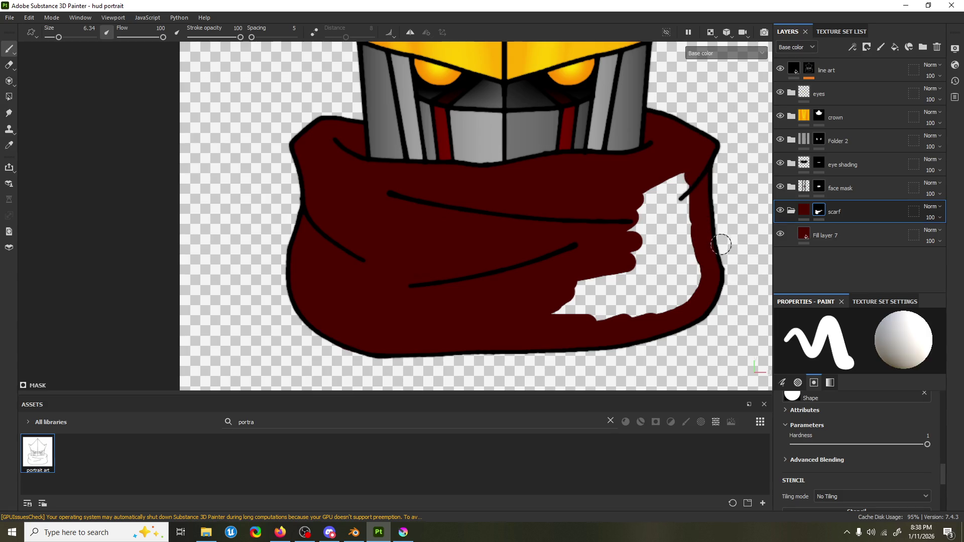
{"action": "mouse_move", "coordinate": [689, 172]}
{"action": "left_mouse_down"}
{"action": "mouse_move", "coordinate": [681, 221]}
{"action": "mouse_move", "coordinate": [652, 191]}
{"action": "mouse_move", "coordinate": [645, 213]}
{"action": "mouse_move", "coordinate": [657, 208]}
{"action": "mouse_move", "coordinate": [613, 258]}
{"action": "mouse_move", "coordinate": [547, 307]}
{"action": "mouse_move", "coordinate": [635, 300]}
{"action": "mouse_move", "coordinate": [620, 315]}
{"action": "mouse_move", "coordinate": [691, 287]}
{"action": "mouse_move", "coordinate": [670, 216]}
{"action": "mouse_move", "coordinate": [607, 276]}
{"action": "mouse_move", "coordinate": [643, 263]}
{"action": "mouse_move", "coordinate": [618, 285]}
{"action": "mouse_move", "coordinate": [663, 269]}
{"action": "mouse_move", "coordinate": [664, 288]}
{"action": "left_mouse_up"}
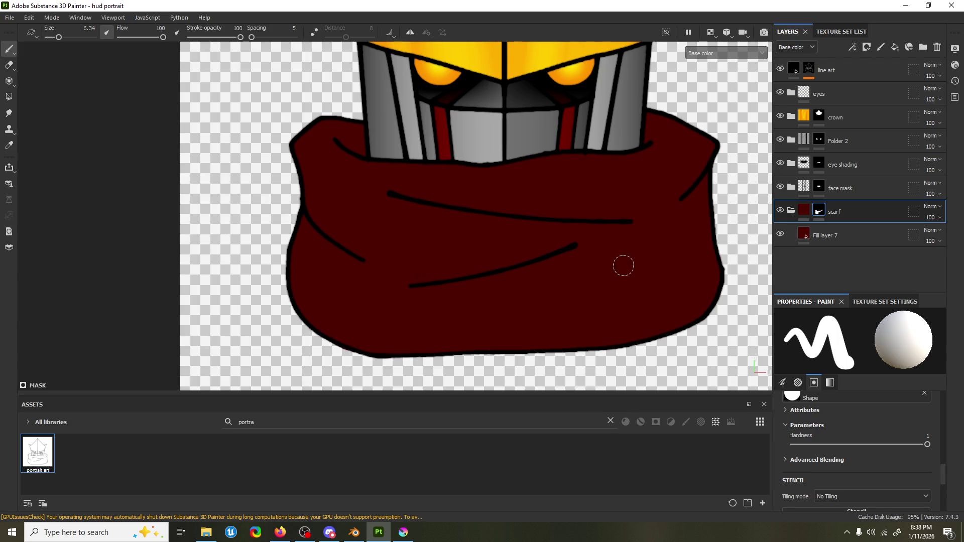
{"action": "scroll", "coordinate": [624, 266], "scroll_direction": "down", "scroll_amount": 2}
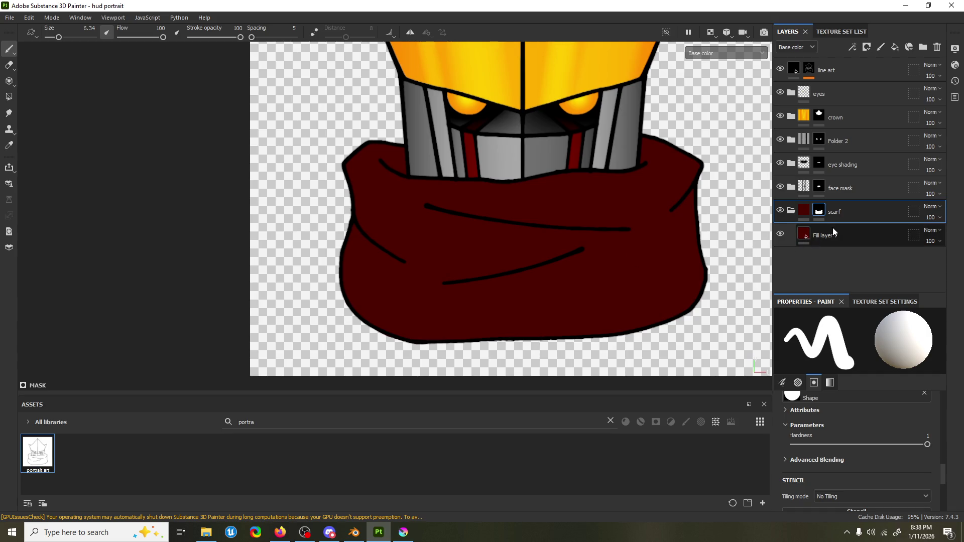
Duplicate Fill layer 7 and set the copy's blend mode to Linear dodge.
{"action": "left_click", "coordinate": [834, 233]}
{"action": "key", "text": "ctrl+d"}
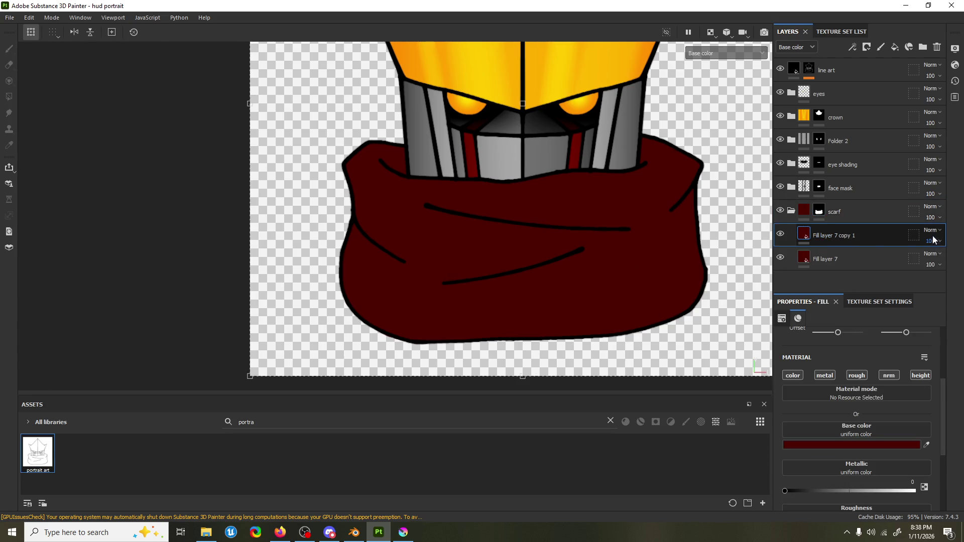
{"action": "left_click", "coordinate": [931, 230]}
{"action": "left_click", "coordinate": [919, 91]}
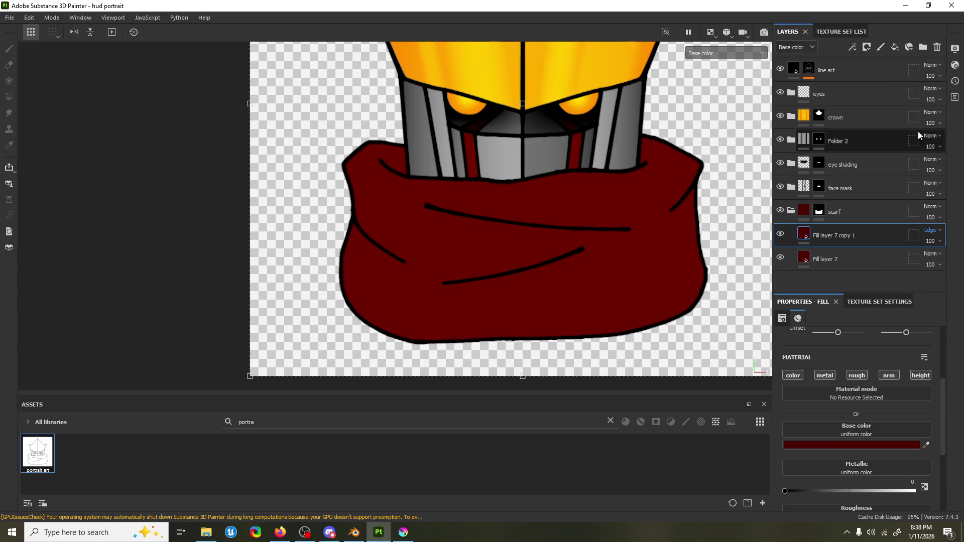
Add a black mask to the copy with a fill effect using Gradient Linear 2 as grayscale.
{"action": "right_click", "coordinate": [832, 230]}
{"action": "left_click", "coordinate": [890, 20]}
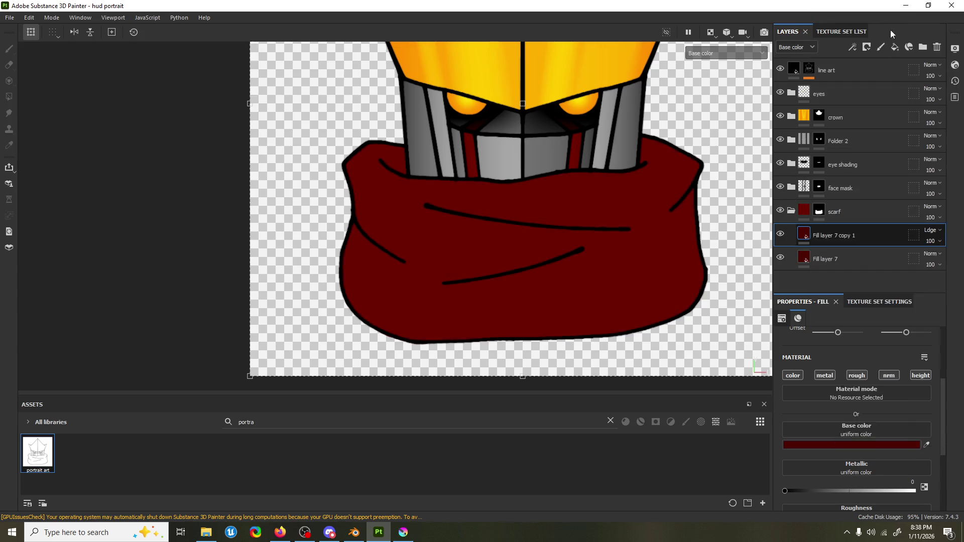
{"action": "right_click", "coordinate": [818, 234]}
{"action": "left_click", "coordinate": [818, 233]}
{"action": "right_click", "coordinate": [818, 233]}
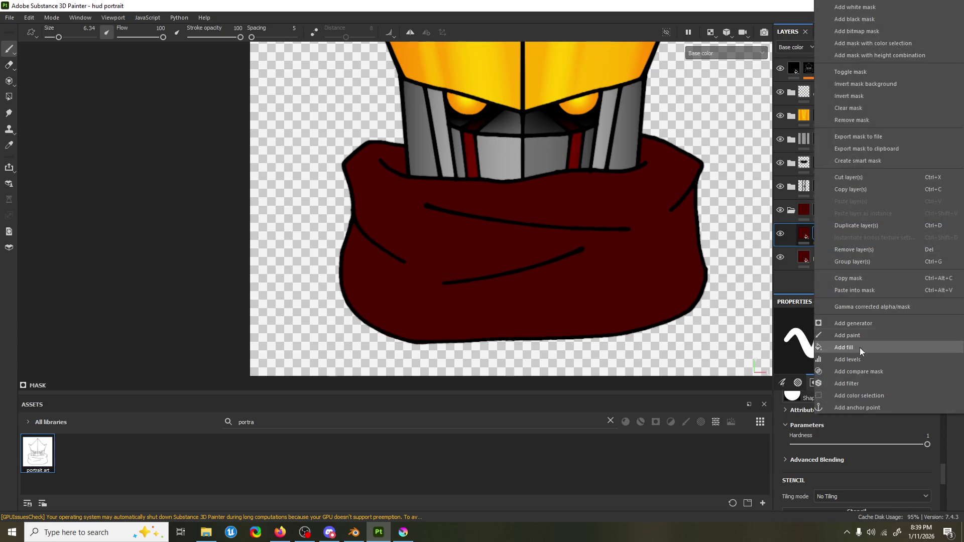
{"action": "left_click", "coordinate": [854, 379]}
{"action": "left_click", "coordinate": [849, 381]}
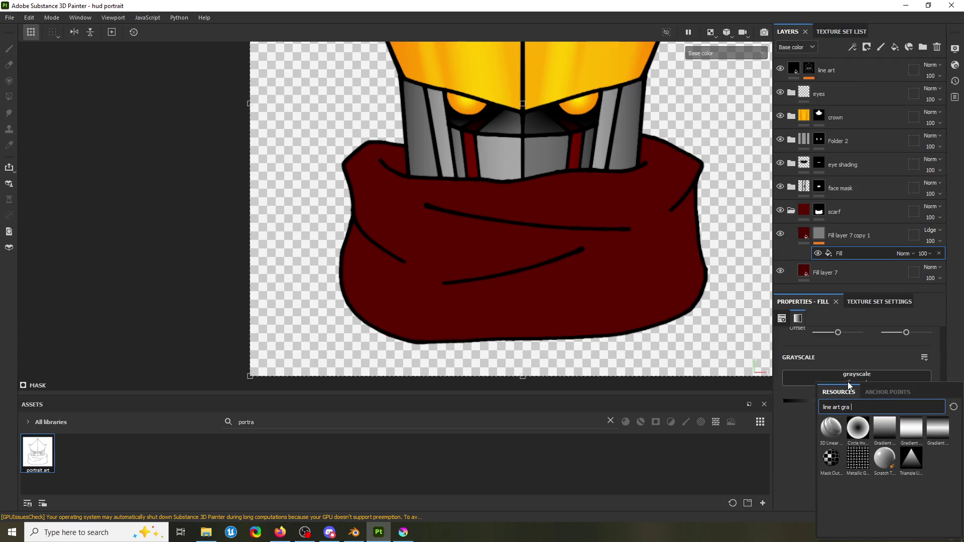
{"action": "left_click", "coordinate": [915, 430]}
{"action": "scroll", "coordinate": [651, 311], "scroll_direction": "down", "scroll_amount": 4}
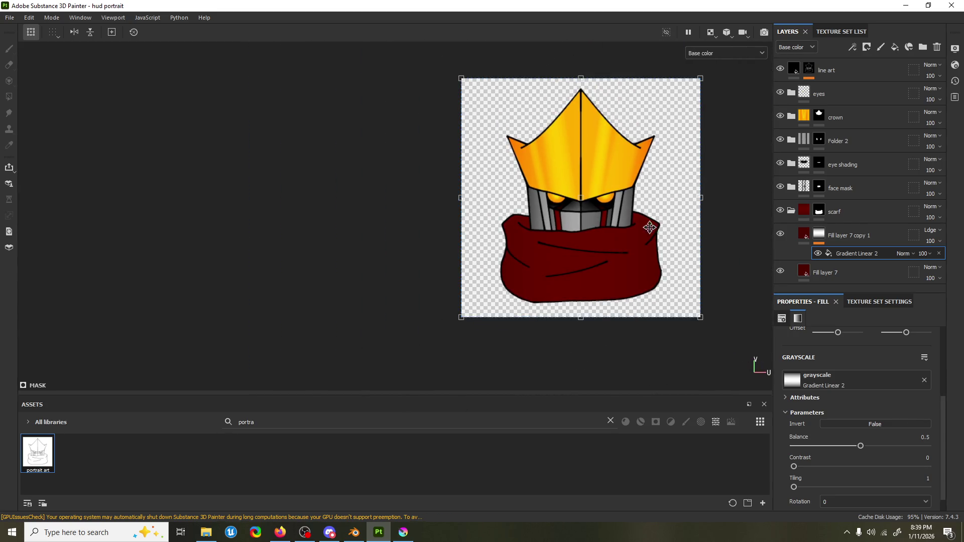
Narrow the gradient mask to balance 0.77 and change the copy layer's base colour to 690000.
{"action": "left_click_drag", "start_coordinate": [699, 199], "coordinate": [662, 212]}
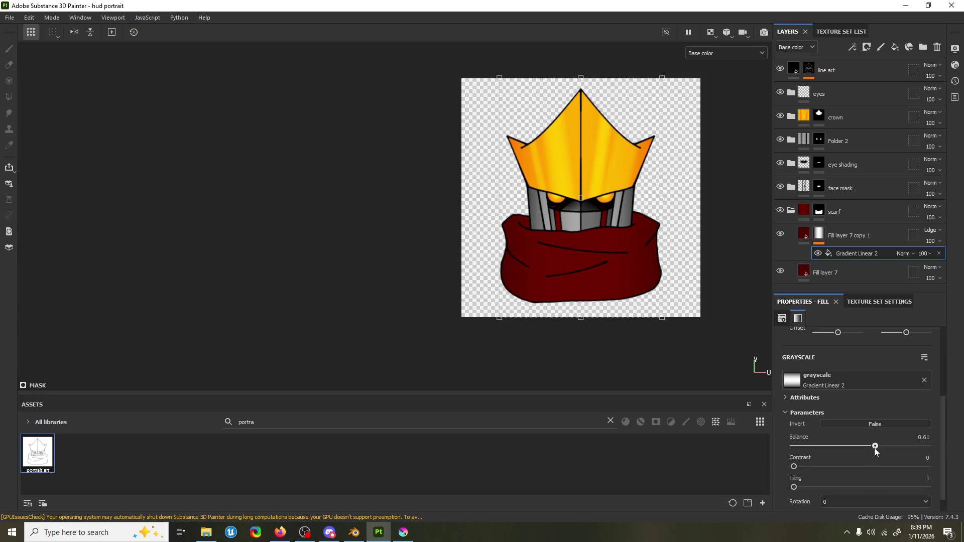
{"action": "left_click_drag", "start_coordinate": [909, 444], "coordinate": [897, 450]}
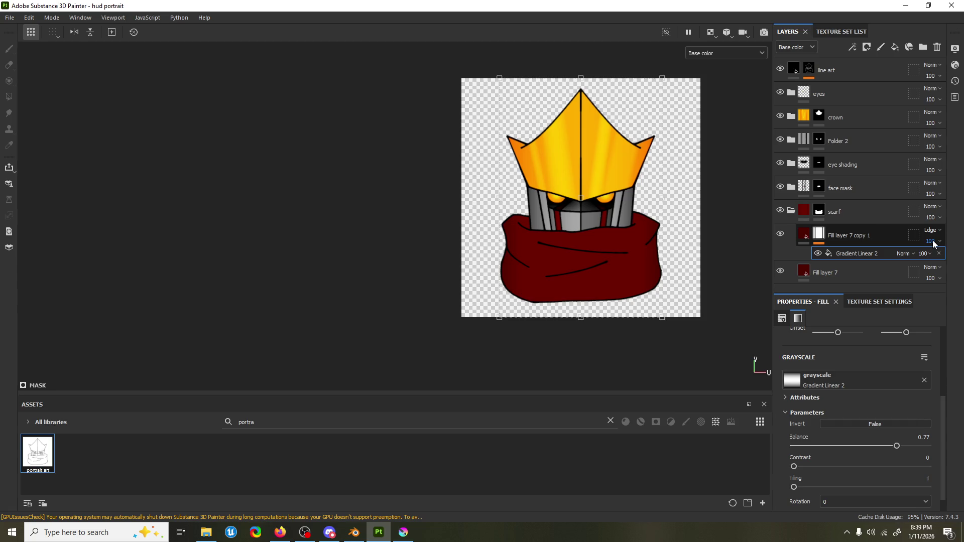
{"action": "left_click", "coordinate": [803, 233]}
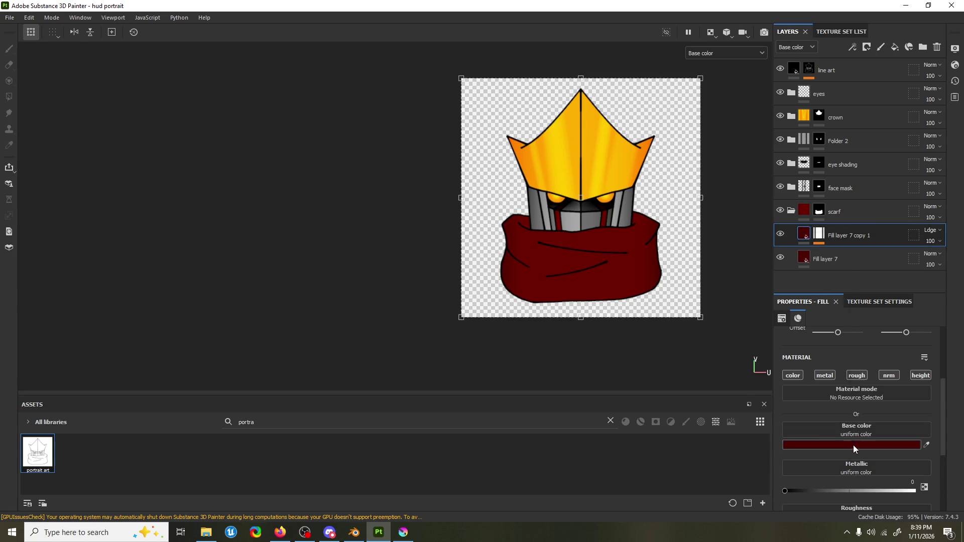
{"action": "left_click", "coordinate": [854, 445]}
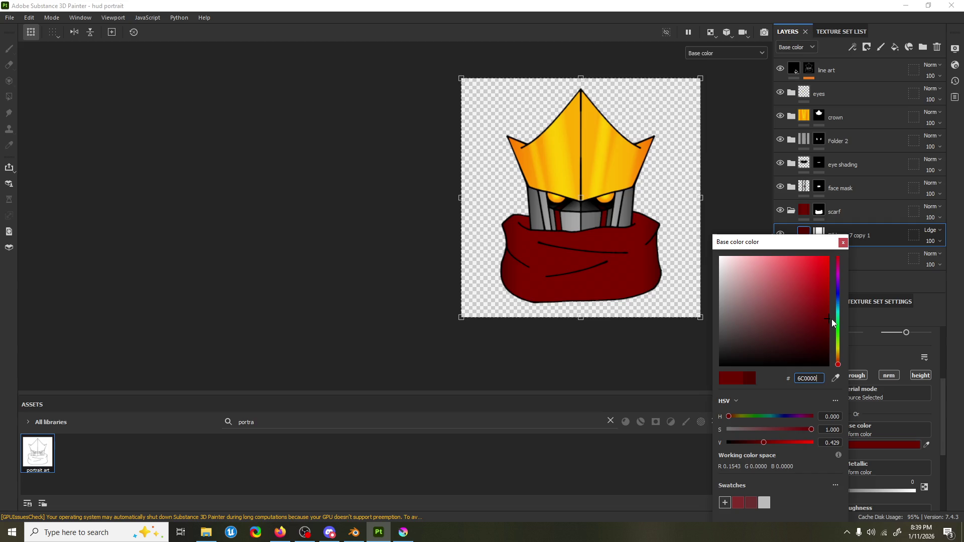
{"action": "left_click_drag", "start_coordinate": [831, 320], "coordinate": [831, 321]}
{"action": "left_click", "coordinate": [843, 243]}
{"action": "left_click", "coordinate": [825, 237]}
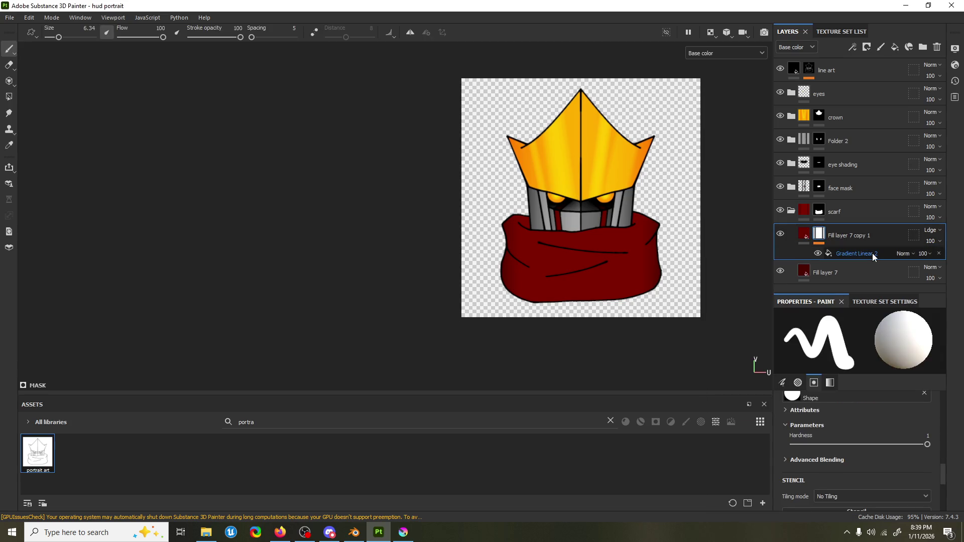
{"action": "left_click", "coordinate": [872, 253]}
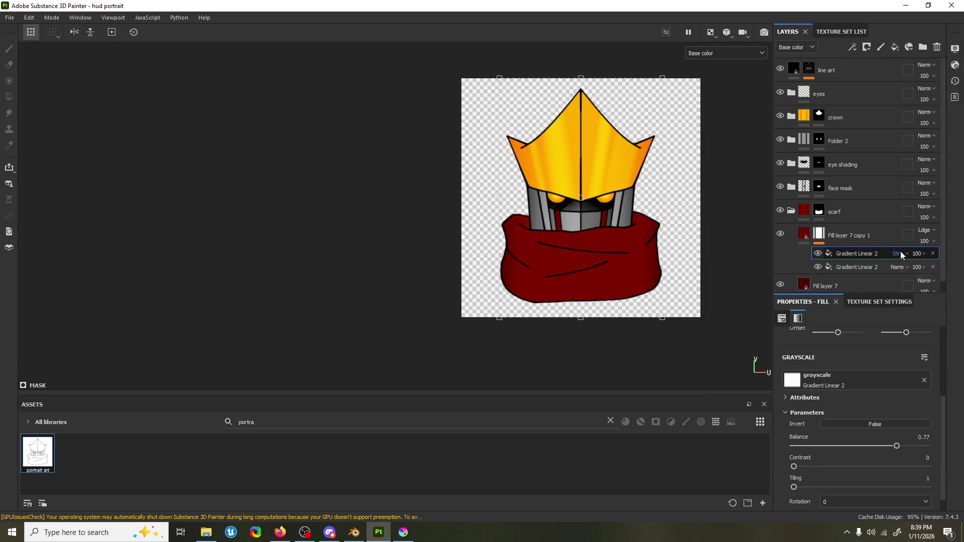
Set the upper Gradient Linear 2 to Subtract, rotate and reposition it, and turn UV Wrap off.
{"action": "left_click", "coordinate": [900, 253]}
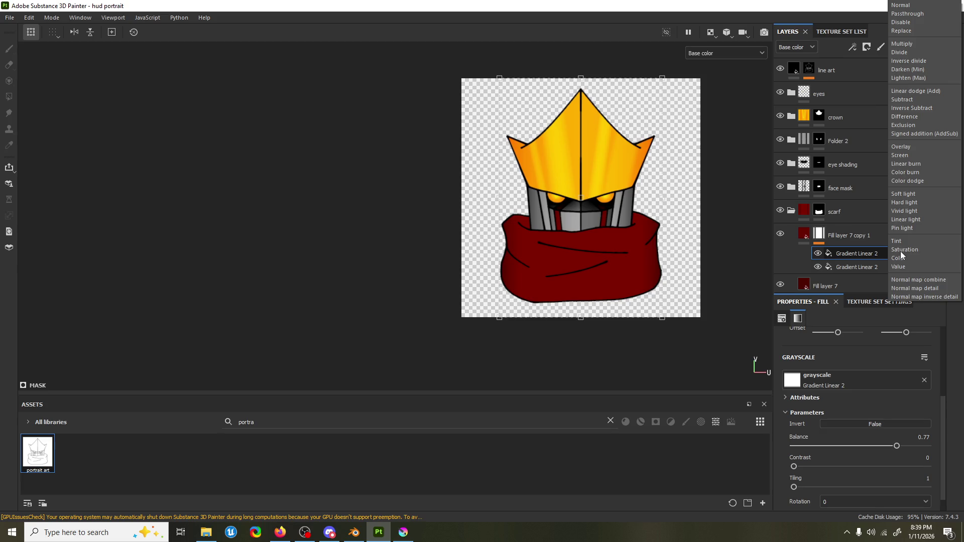
{"action": "left_click", "coordinate": [924, 157]}
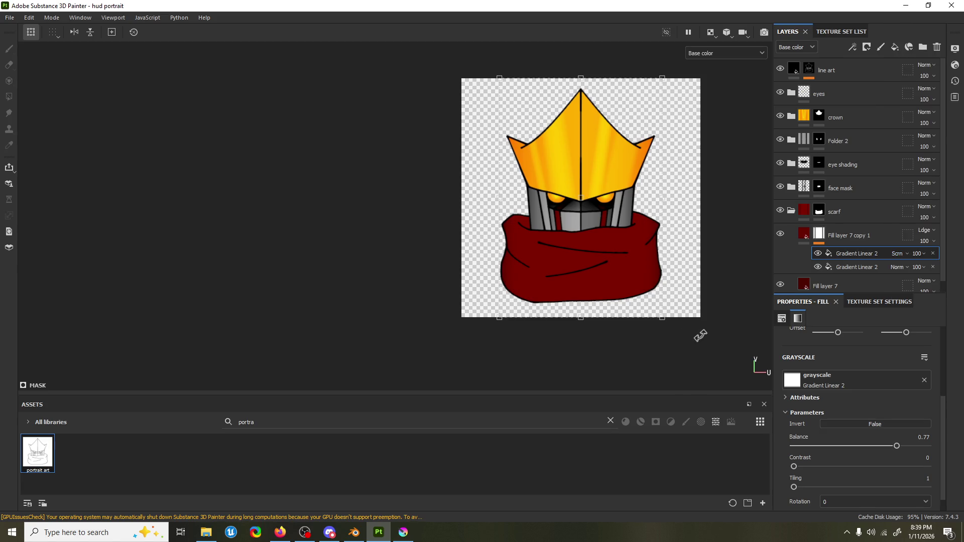
{"action": "left_click_drag", "start_coordinate": [666, 354], "coordinate": [354, 365]}
{"action": "mouse_move", "coordinate": [587, 260]}
{"action": "left_mouse_down"}
{"action": "mouse_move", "coordinate": [588, 394]}
{"action": "mouse_move", "coordinate": [589, 246]}
{"action": "left_mouse_up"}
{"action": "left_click", "coordinate": [897, 254]}
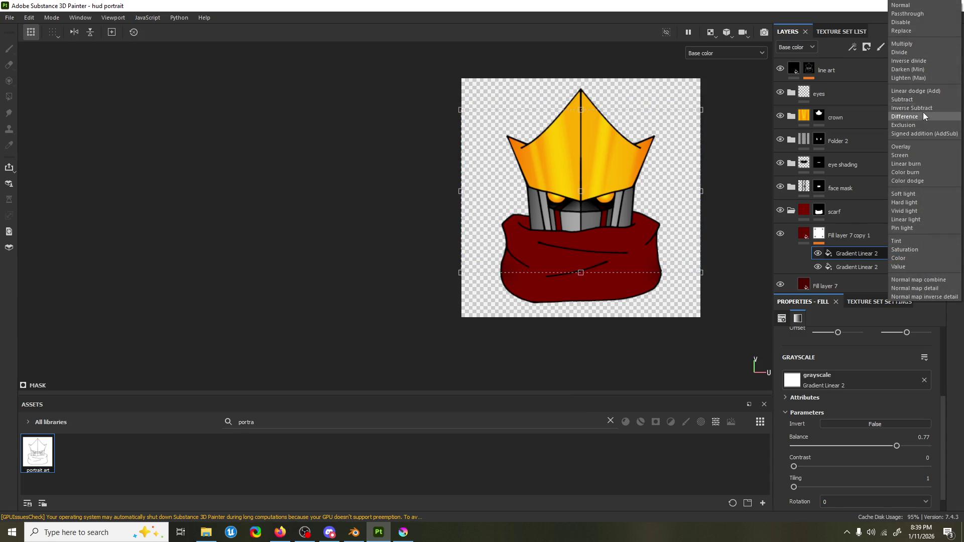
{"action": "left_click", "coordinate": [926, 99]}
{"action": "mouse_move", "coordinate": [645, 240]}
{"action": "left_mouse_down"}
{"action": "mouse_move", "coordinate": [639, 187]}
{"action": "mouse_move", "coordinate": [479, 336]}
{"action": "mouse_move", "coordinate": [461, 171]}
{"action": "mouse_move", "coordinate": [443, 254]}
{"action": "mouse_move", "coordinate": [477, 165]}
{"action": "left_mouse_up"}
{"action": "scroll", "coordinate": [870, 412], "scroll_direction": "up", "scroll_amount": 5}
{"action": "left_click", "coordinate": [857, 380]}
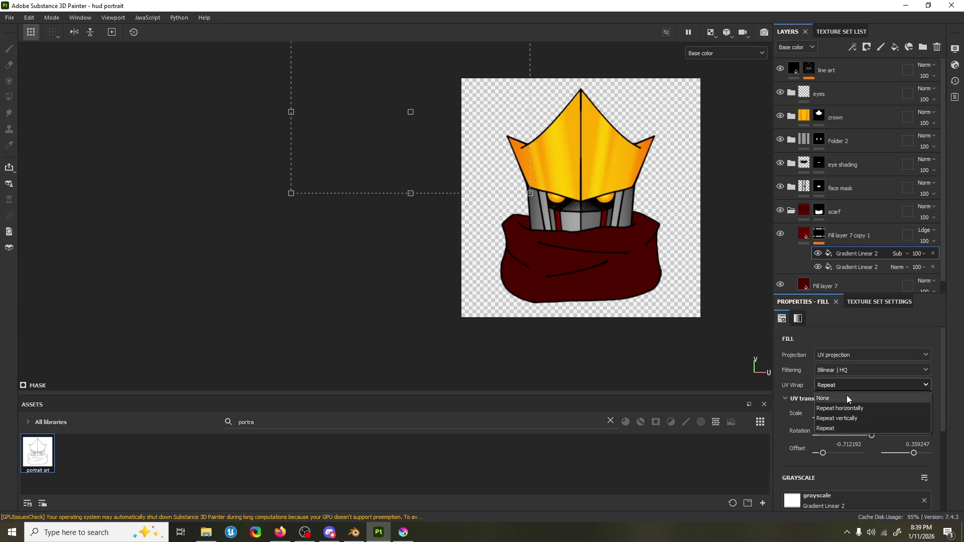
{"action": "left_click", "coordinate": [847, 396]}
{"action": "mouse_move", "coordinate": [491, 120]}
{"action": "left_mouse_down"}
{"action": "mouse_move", "coordinate": [611, 231]}
{"action": "mouse_move", "coordinate": [659, 161]}
{"action": "left_mouse_up"}
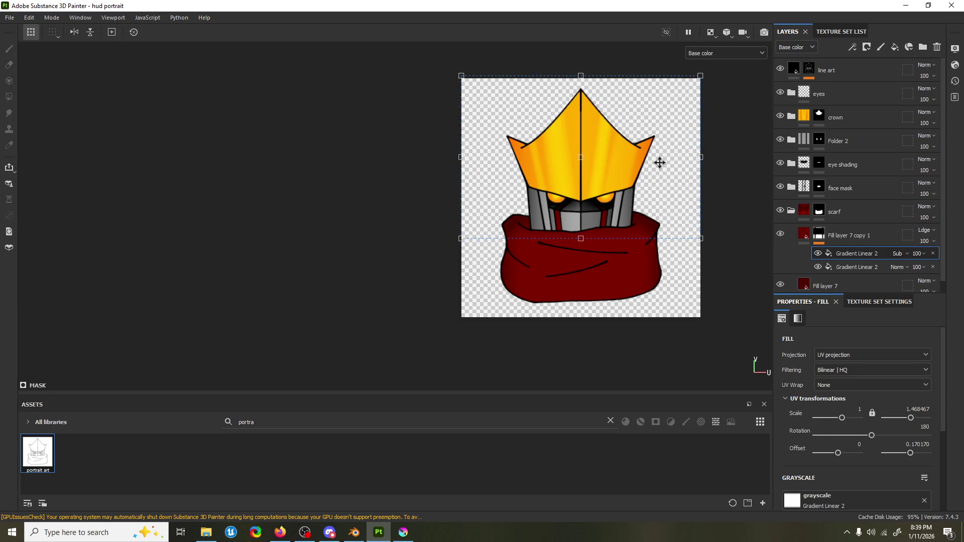
Toggle visibility of the scarf folder, Fill layer 7 and its copy to compare the shading.
{"action": "left_click", "coordinate": [791, 211]}
{"action": "left_click", "coordinate": [779, 211]}
{"action": "left_click", "coordinate": [780, 212]}
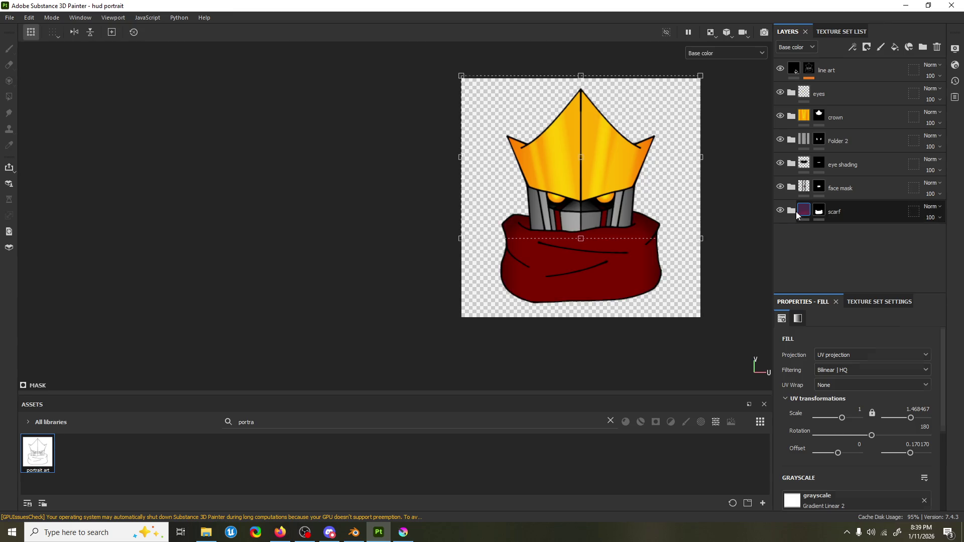
{"action": "left_click", "coordinate": [790, 210]}
{"action": "left_click", "coordinate": [780, 235]}
{"action": "left_click", "coordinate": [781, 235]}
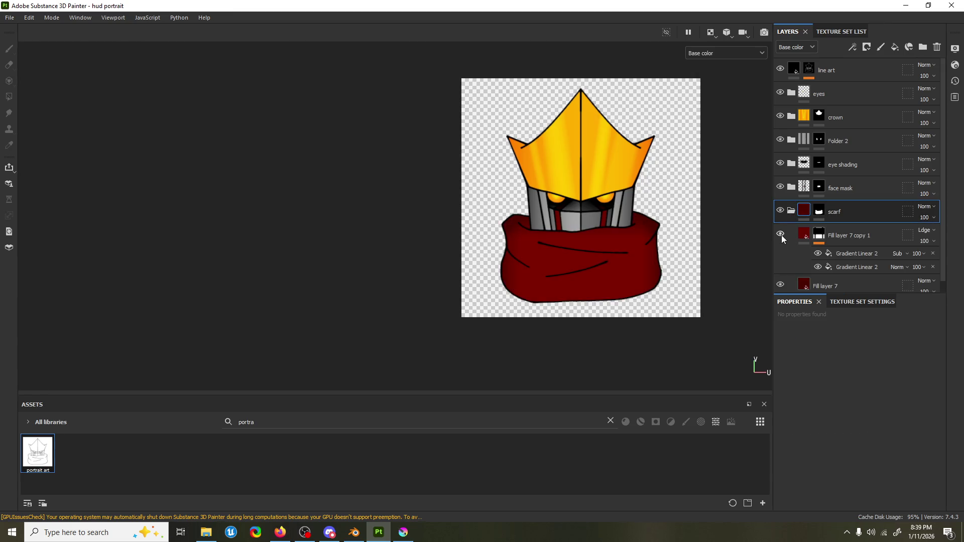
{"action": "left_click", "coordinate": [780, 285]}
{"action": "left_click", "coordinate": [780, 285]}
{"action": "left_click", "coordinate": [780, 234]}
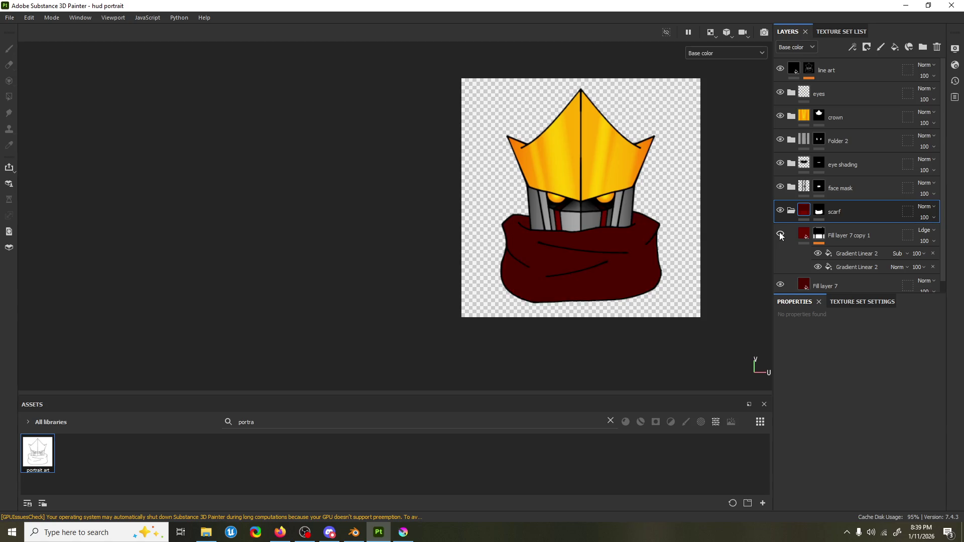
{"action": "left_click", "coordinate": [780, 235]}
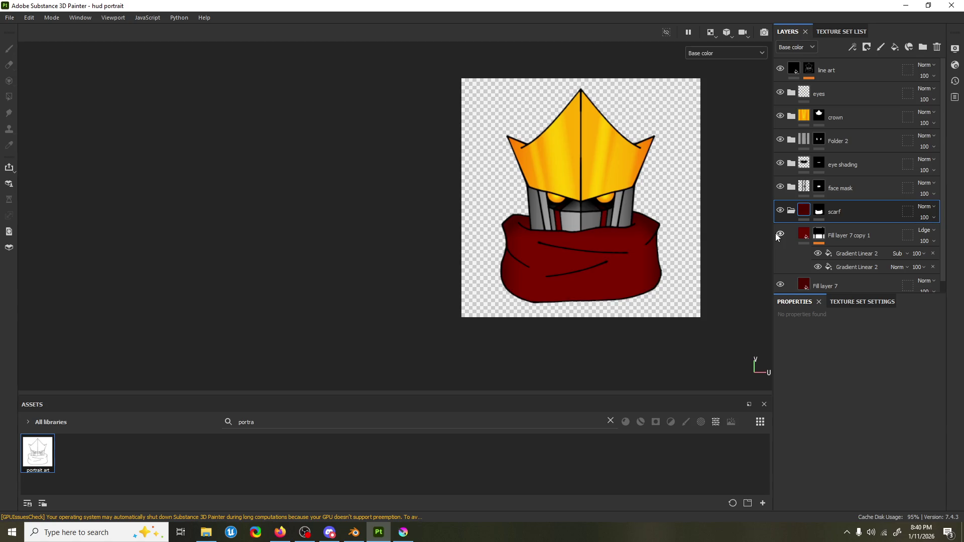
{"action": "left_click", "coordinate": [864, 237]}
Add another mask fill using the Creased pattern and lower its Balance to 0.43.
{"action": "right_click", "coordinate": [866, 255]}
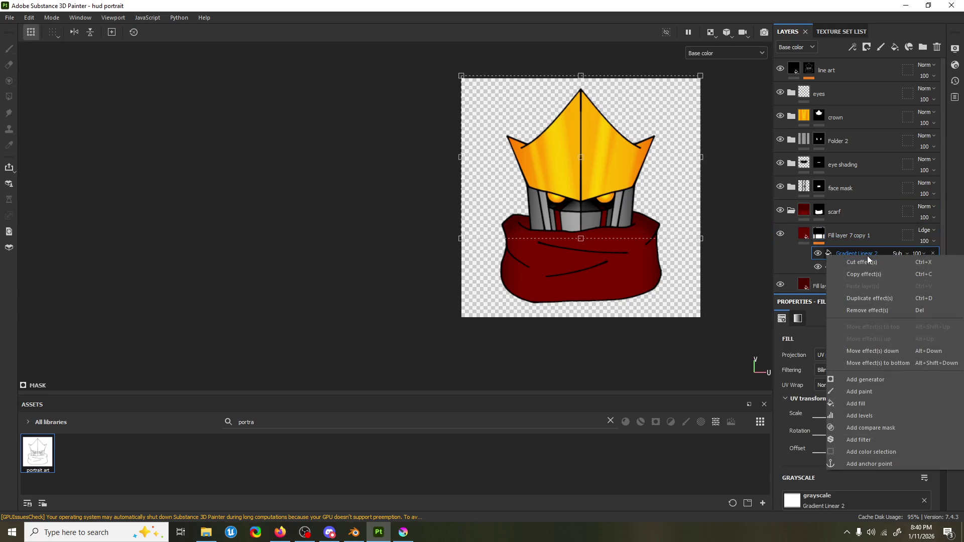
{"action": "left_click", "coordinate": [881, 405]}
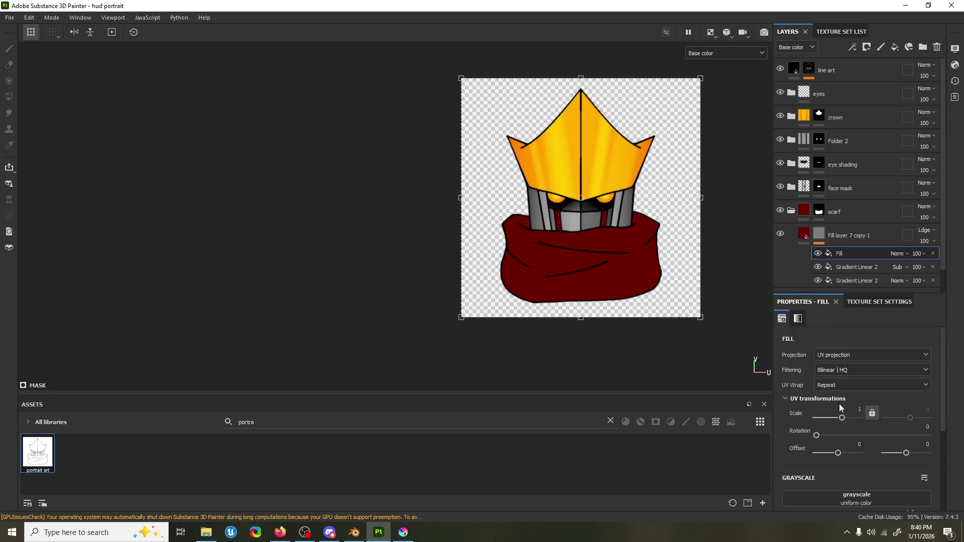
{"action": "scroll", "coordinate": [839, 404], "scroll_direction": "down", "scroll_amount": 3}
{"action": "left_click", "coordinate": [852, 384]}
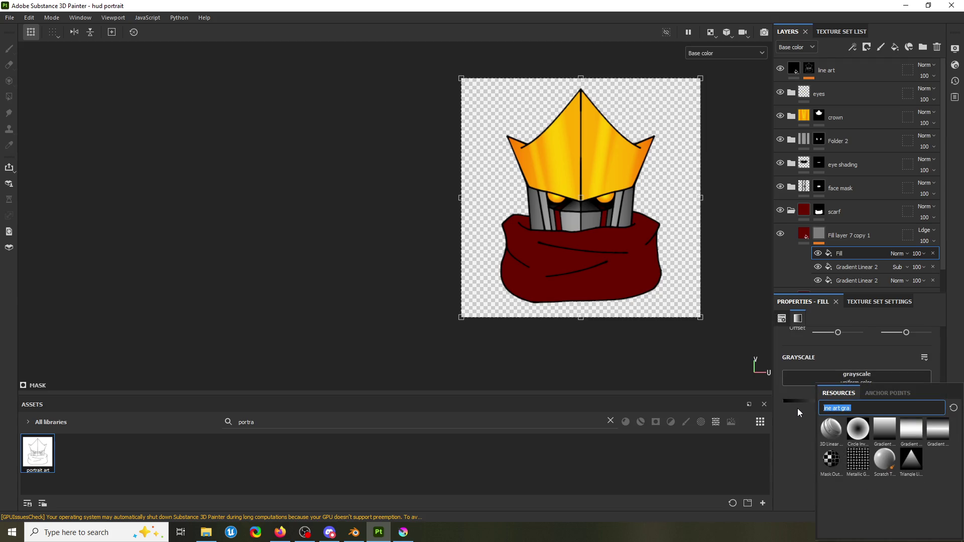
{"action": "type", "text": "crease"}
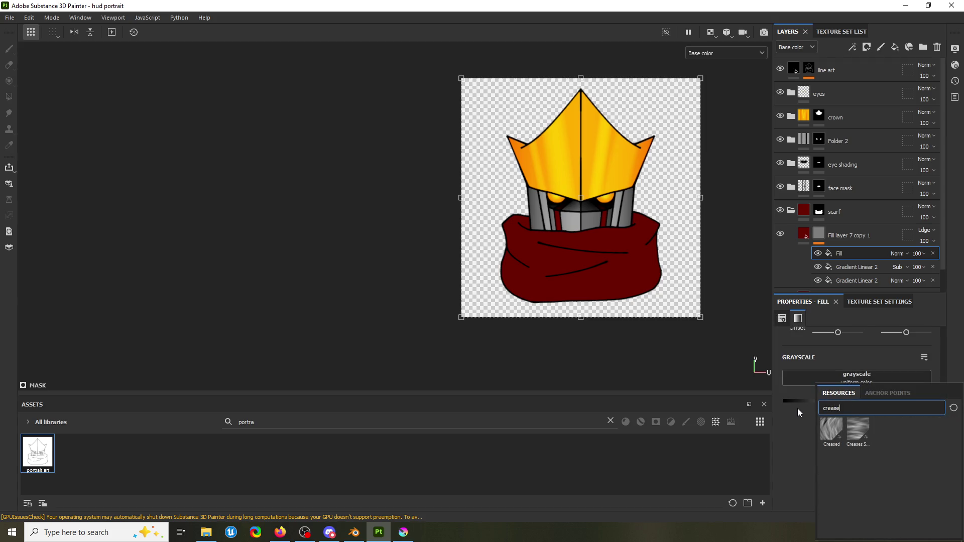
{"action": "left_click", "coordinate": [829, 435]}
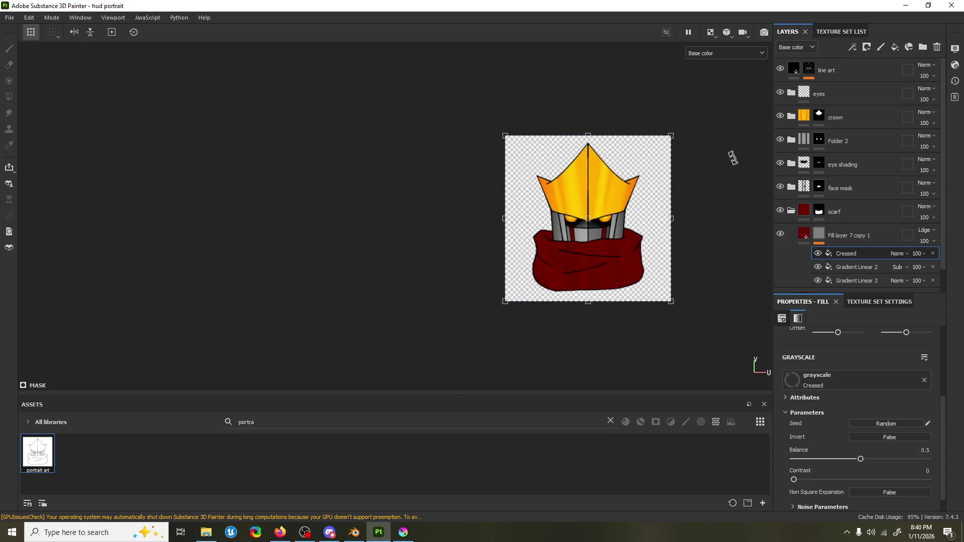
{"action": "scroll", "coordinate": [613, 265], "scroll_direction": "up", "scroll_amount": 2}
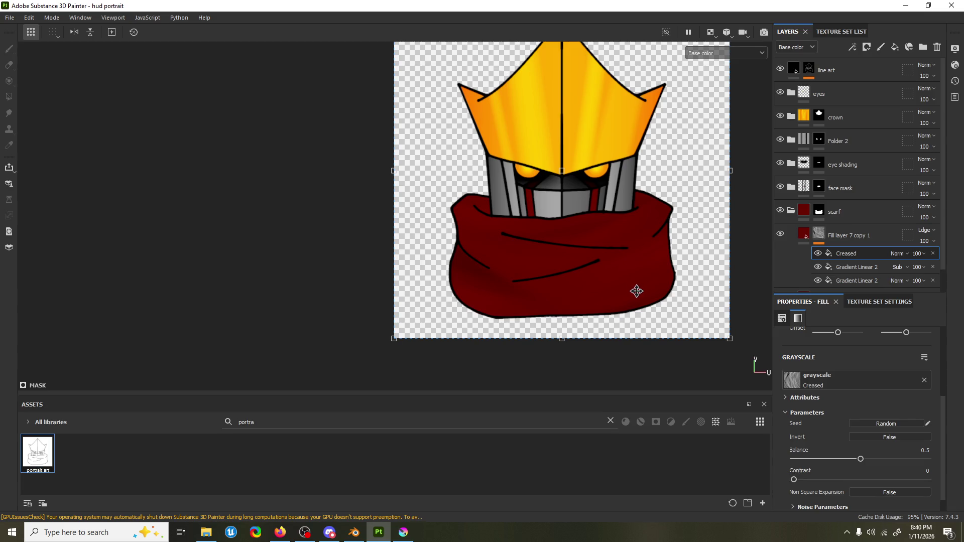
{"action": "scroll", "coordinate": [834, 416], "scroll_direction": "down", "scroll_amount": 1}
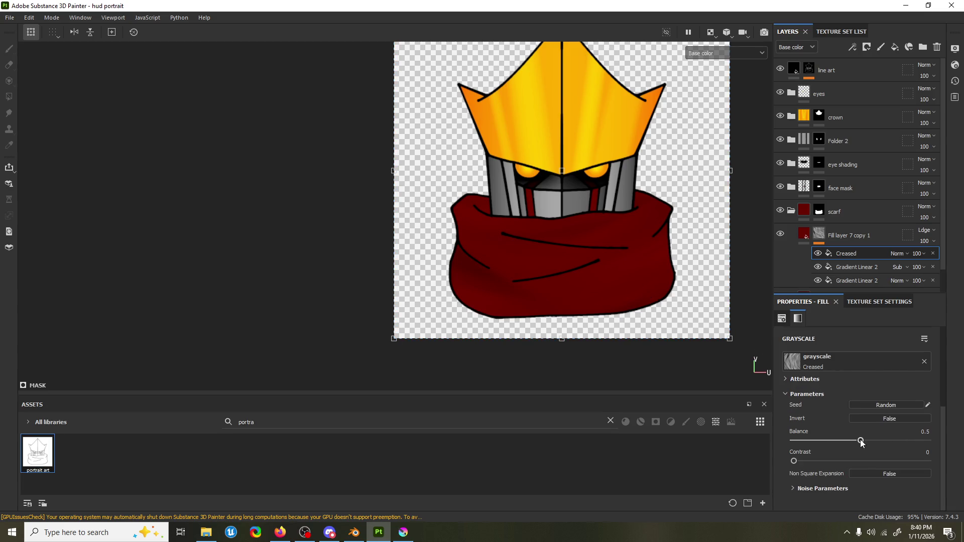
{"action": "left_click_drag", "start_coordinate": [861, 442], "coordinate": [816, 446]}
Duplicate Fill layer 7 copy 1 as copy 2, reseed its Creased pattern, and delete the gradient effects.
{"action": "left_click", "coordinate": [857, 237]}
{"action": "key", "text": "ctrl+d"}
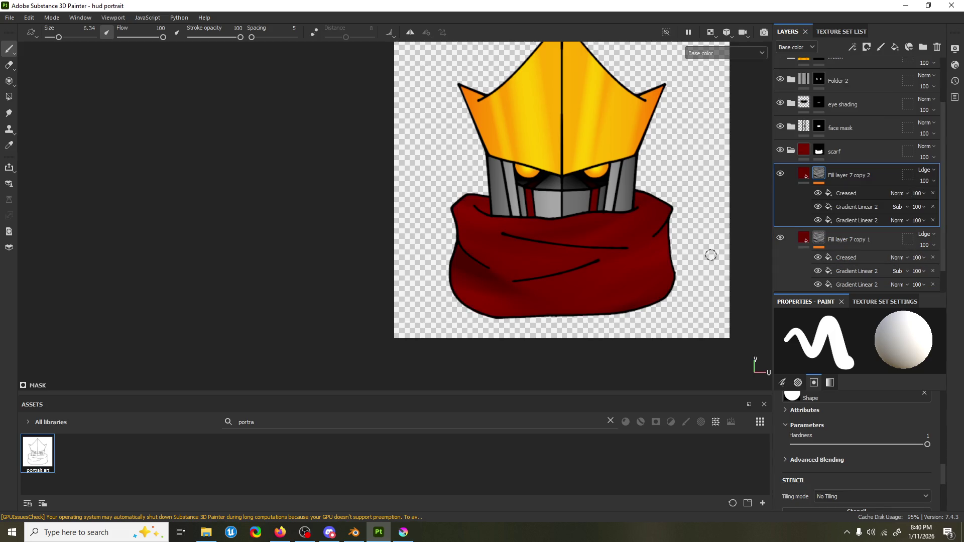
{"action": "scroll", "coordinate": [642, 247], "scroll_direction": "down", "scroll_amount": 1}
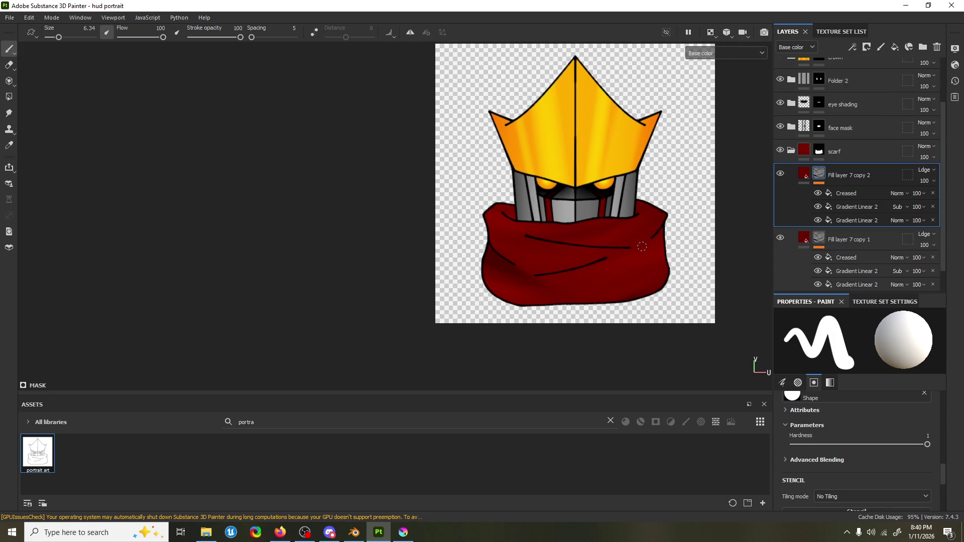
{"action": "left_click", "coordinate": [846, 194]}
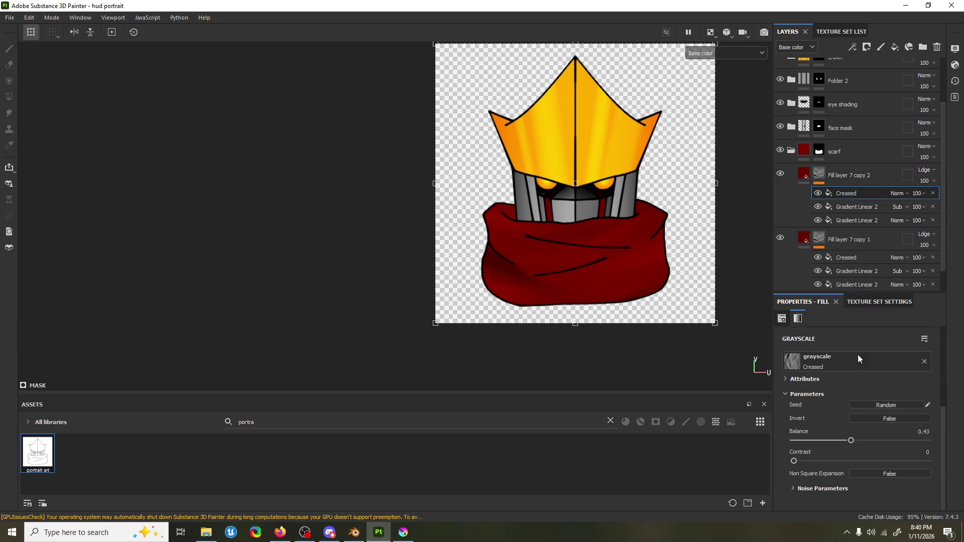
{"action": "left_click", "coordinate": [878, 405]}
{"action": "left_click", "coordinate": [865, 206]}
{"action": "key", "text": "Delete"}
{"action": "key", "text": "Delete"}
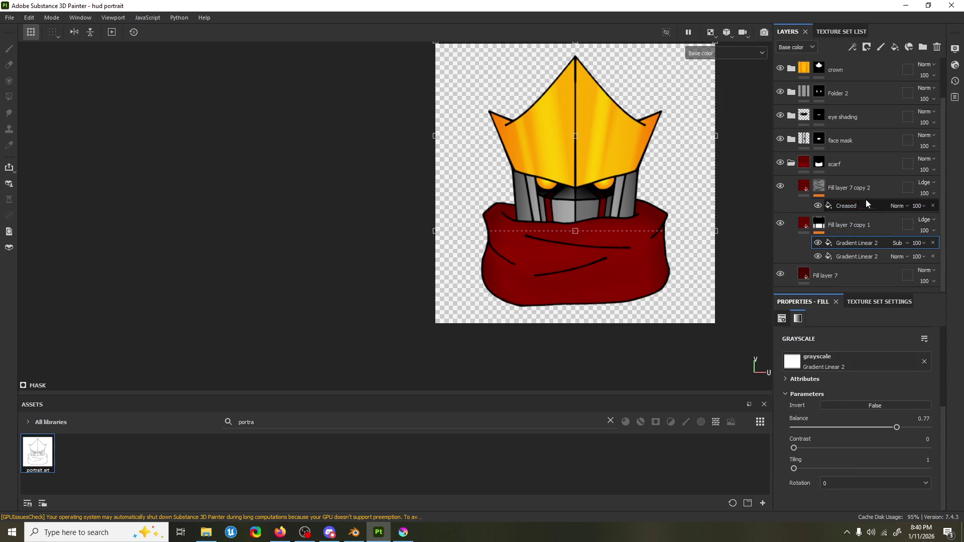
Set copy 2's blend mode to Normal and reroll the Creased pattern's random seed.
{"action": "left_click", "coordinate": [866, 192]}
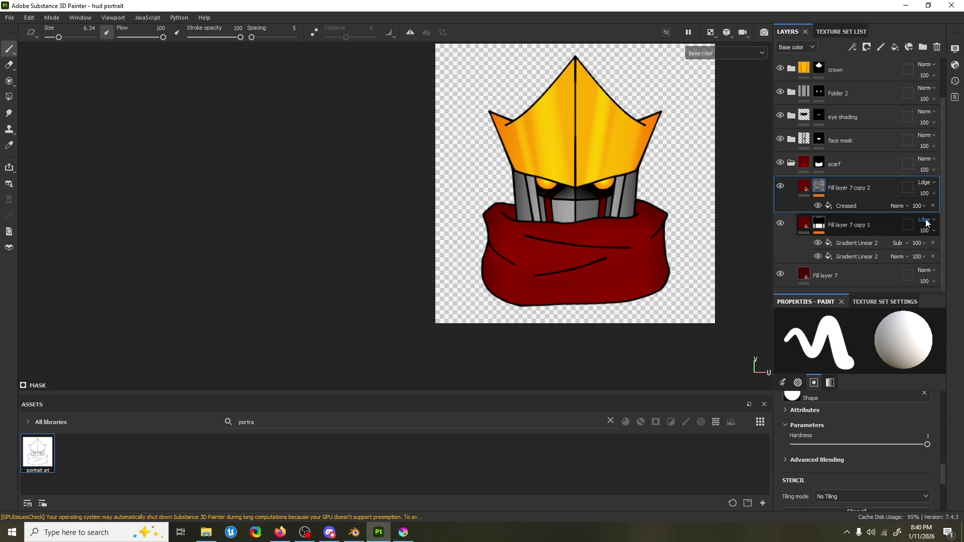
{"action": "left_click", "coordinate": [927, 183]}
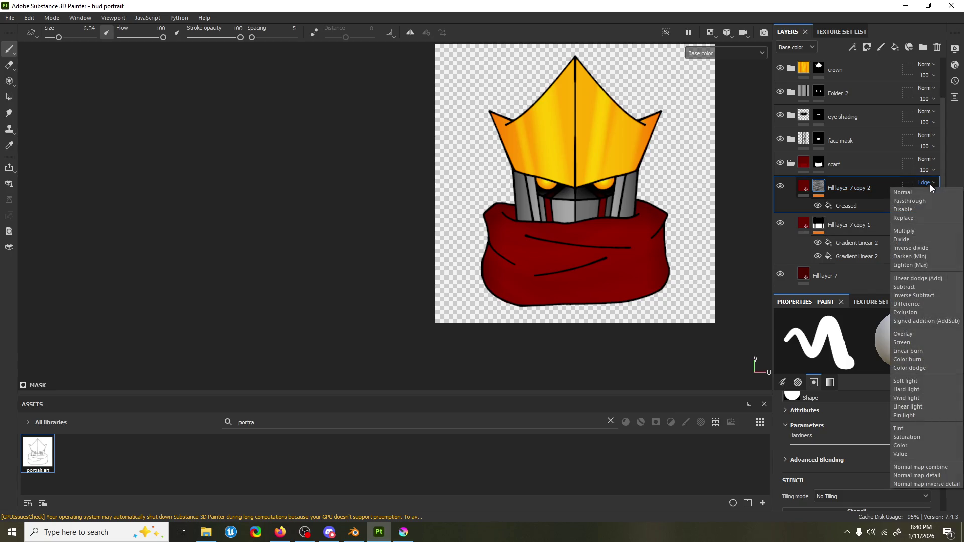
{"action": "left_click", "coordinate": [924, 190]}
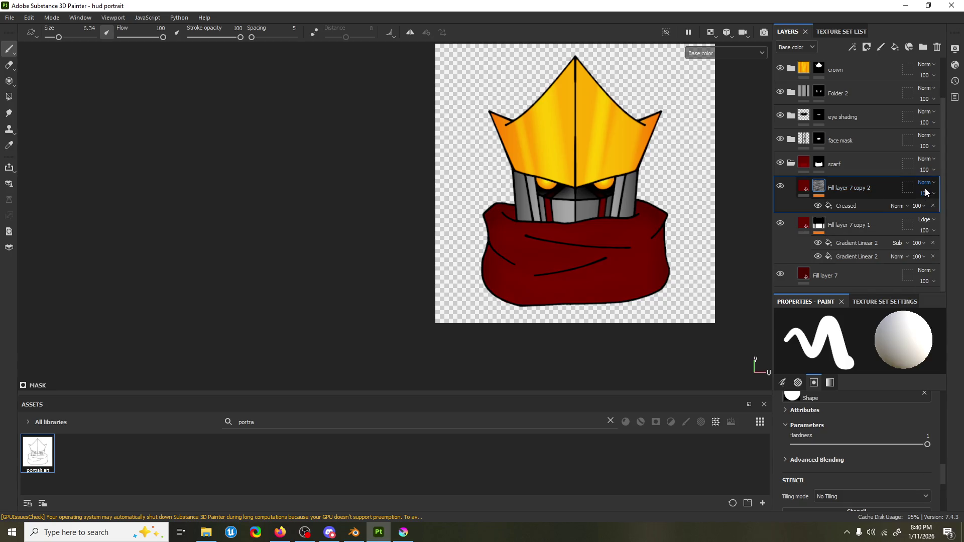
{"action": "left_click", "coordinate": [856, 204]}
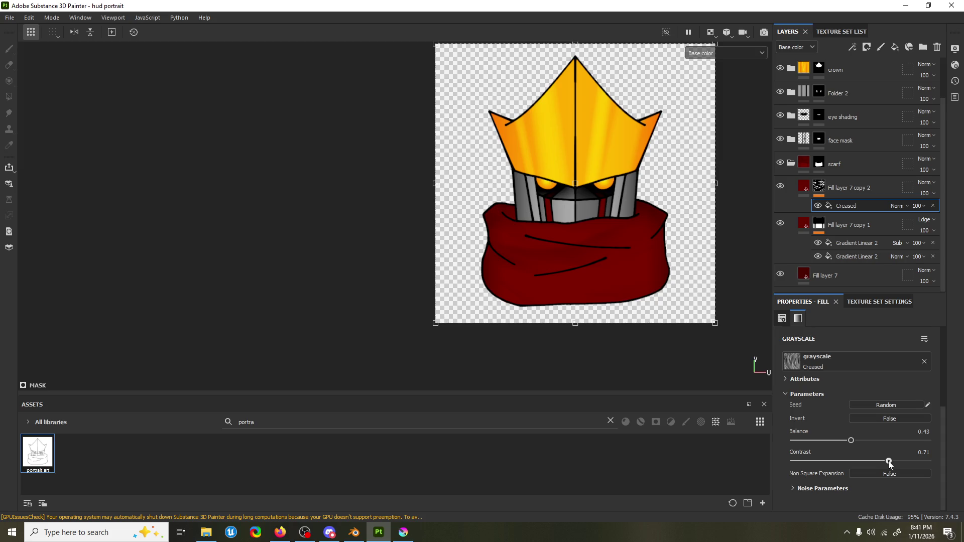
{"action": "left_click", "coordinate": [868, 403]}
{"action": "left_click", "coordinate": [868, 403]}
{"action": "scroll", "coordinate": [683, 253], "scroll_direction": "down", "scroll_amount": 1}
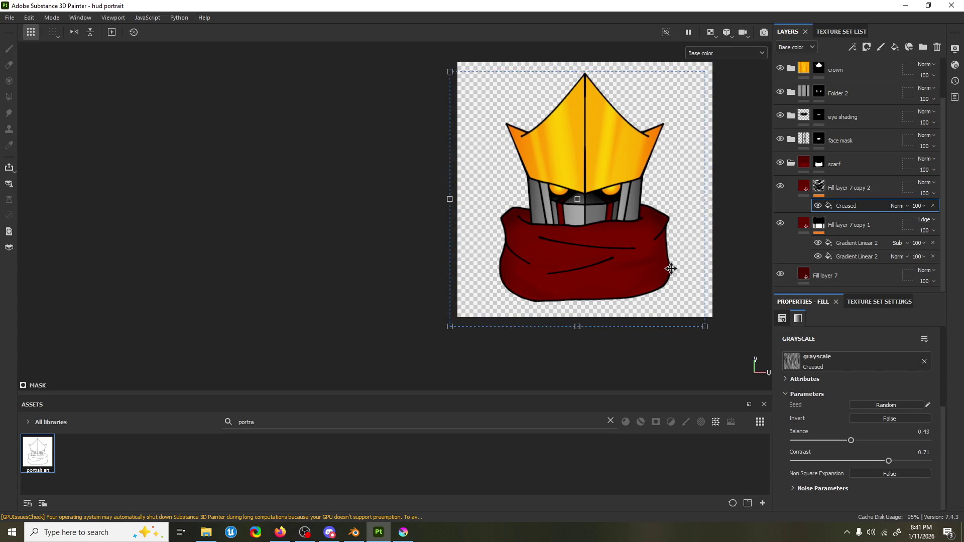
{"action": "middle_click_drag", "start_coordinate": [684, 254], "coordinate": [643, 279]}
{"action": "scroll", "coordinate": [663, 271], "scroll_direction": "up", "scroll_amount": 1}
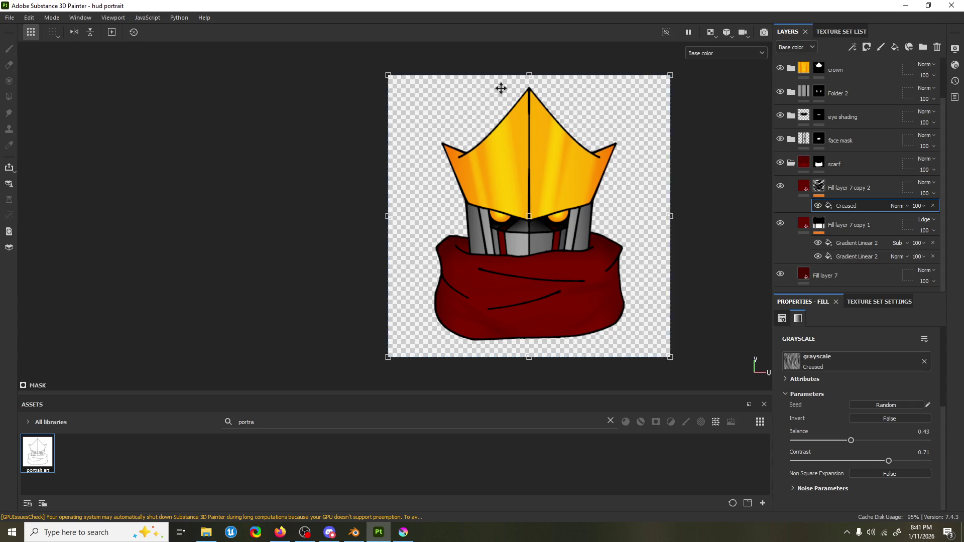
{"action": "left_click", "coordinate": [9, 18]}
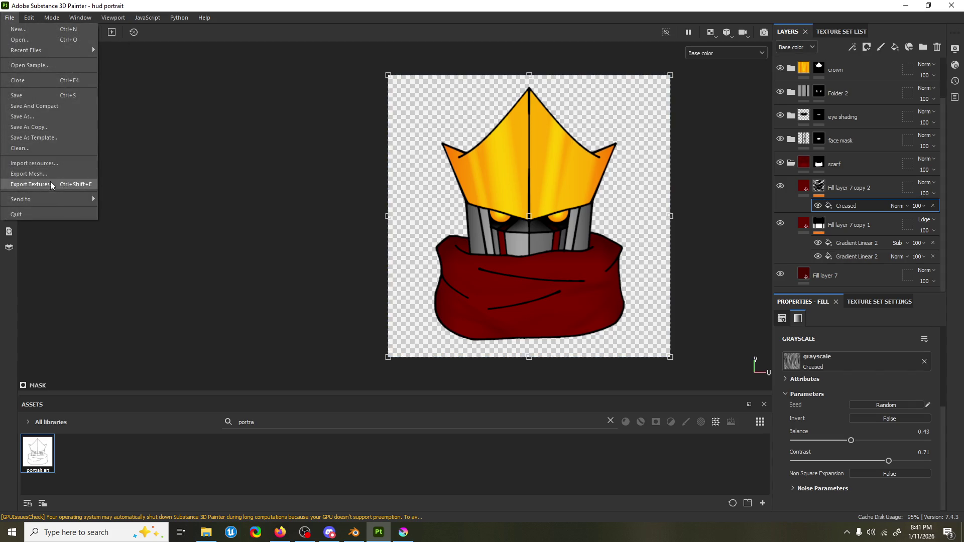
Open Export Textures and choose the Flat Bake output preset, reviewing the settings and texture list.
{"action": "left_click", "coordinate": [30, 184]}
{"action": "left_click", "coordinate": [279, 97]}
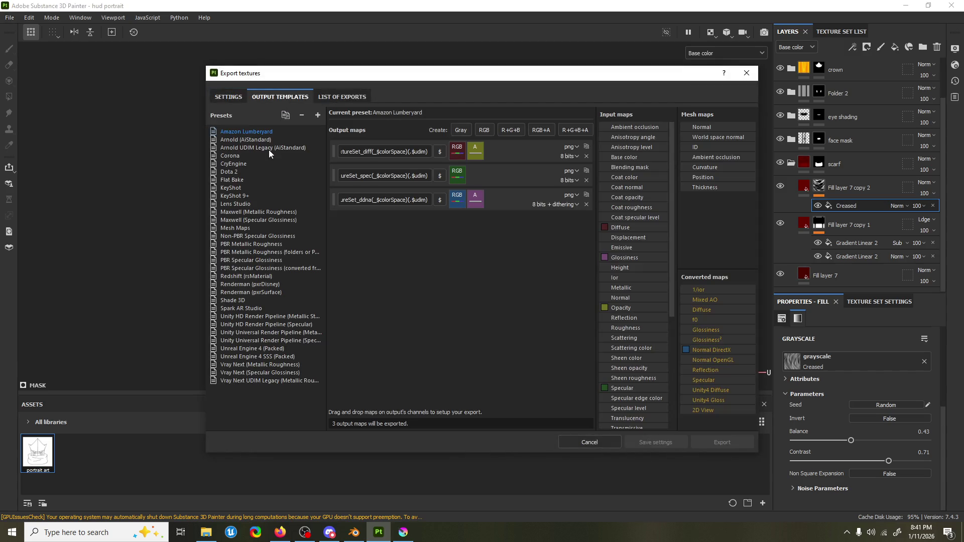
{"action": "left_click", "coordinate": [236, 180]}
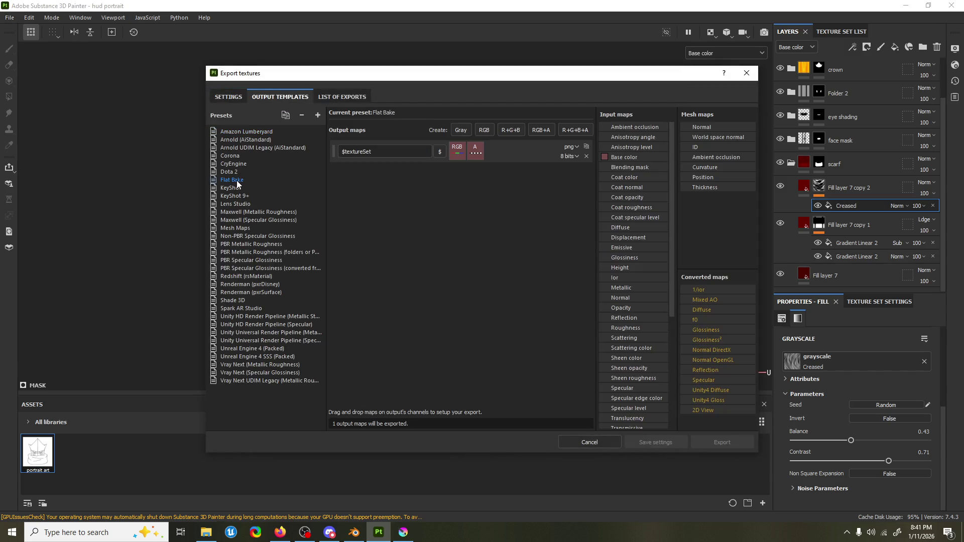
{"action": "left_click", "coordinate": [229, 97]}
{"action": "left_click", "coordinate": [342, 97]}
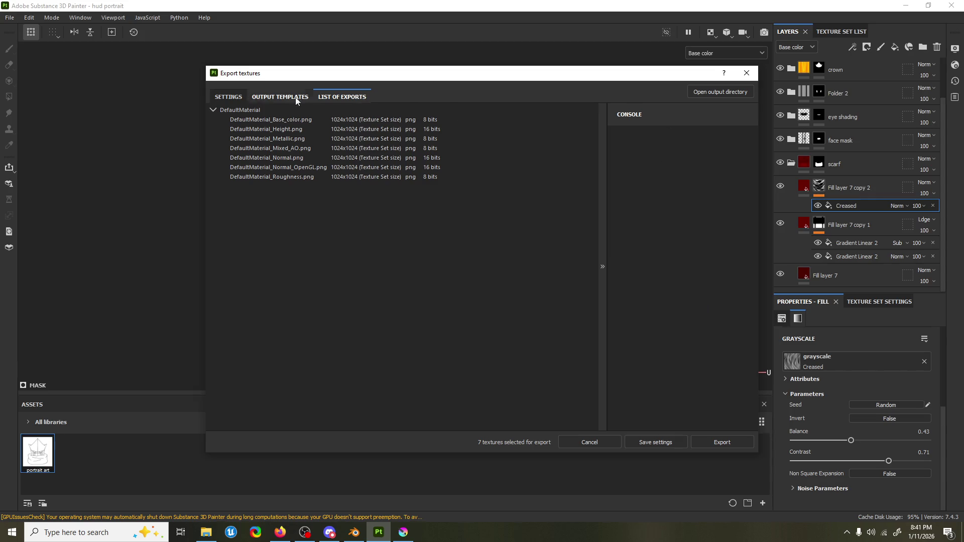
{"action": "left_click", "coordinate": [280, 97]}
{"action": "left_click", "coordinate": [229, 96]}
Set the Output template to Flat Bake, confirm only one texture exports, and browse for an output folder.
{"action": "left_click", "coordinate": [543, 139]}
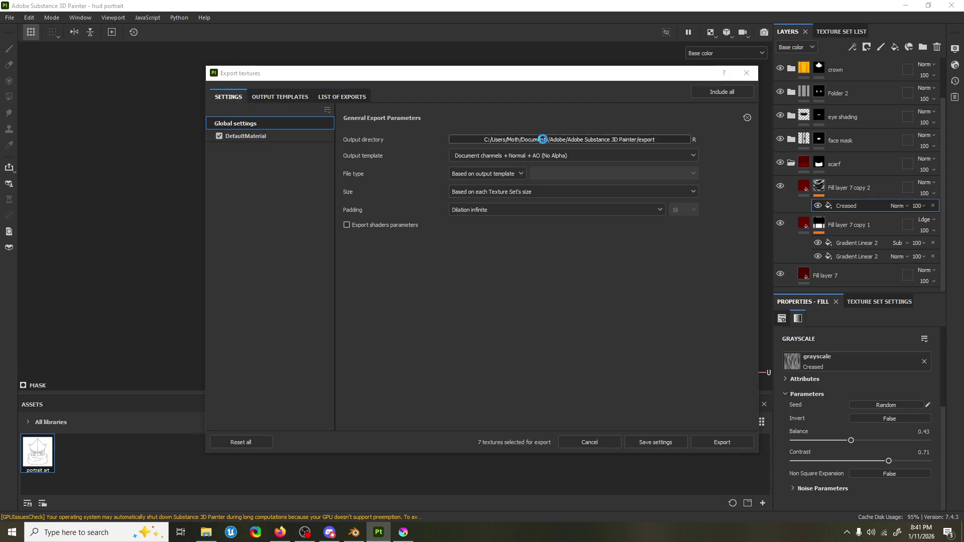
{"action": "key", "text": "Escape"}
{"action": "left_click", "coordinate": [525, 155]}
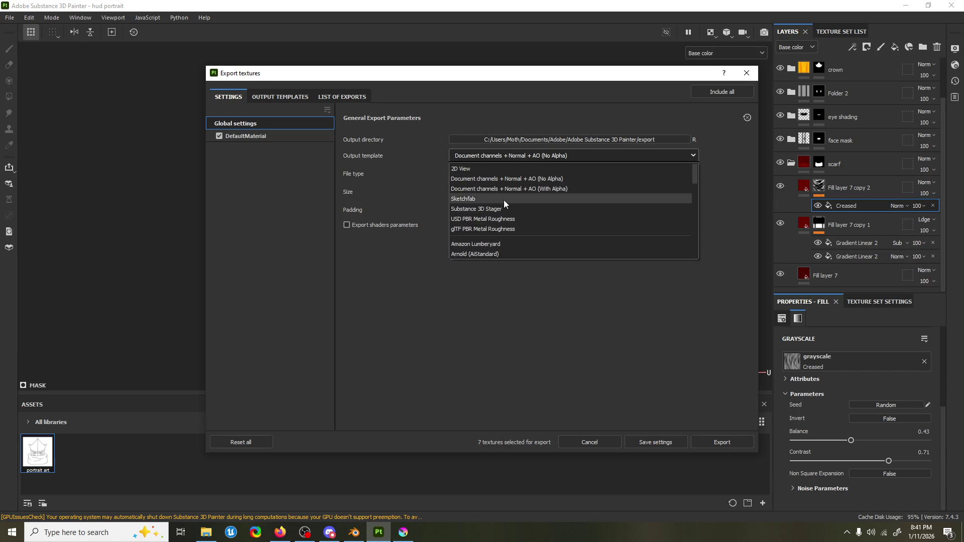
{"action": "scroll", "coordinate": [504, 200], "scroll_direction": "down", "scroll_amount": 3}
{"action": "left_click", "coordinate": [483, 228]}
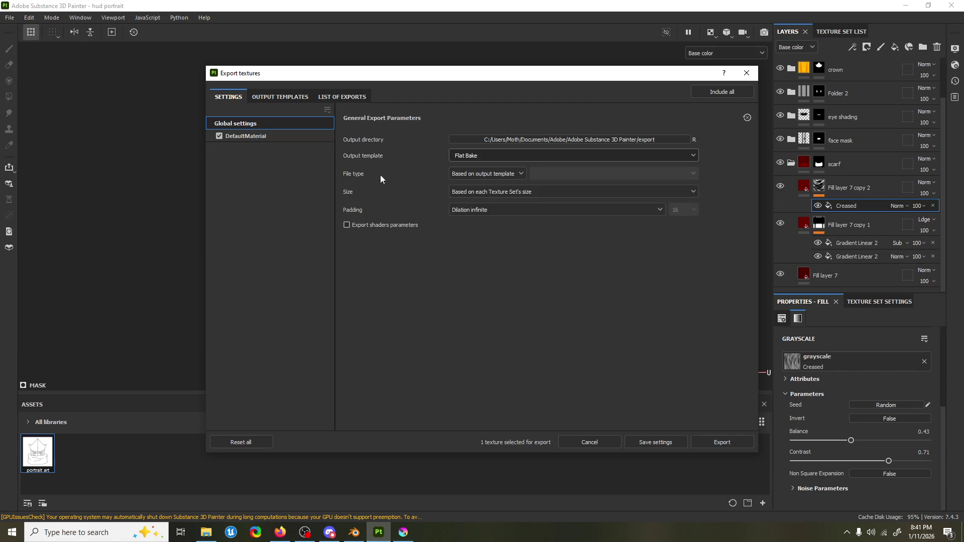
{"action": "left_click", "coordinate": [280, 96]}
{"action": "left_click", "coordinate": [322, 97]}
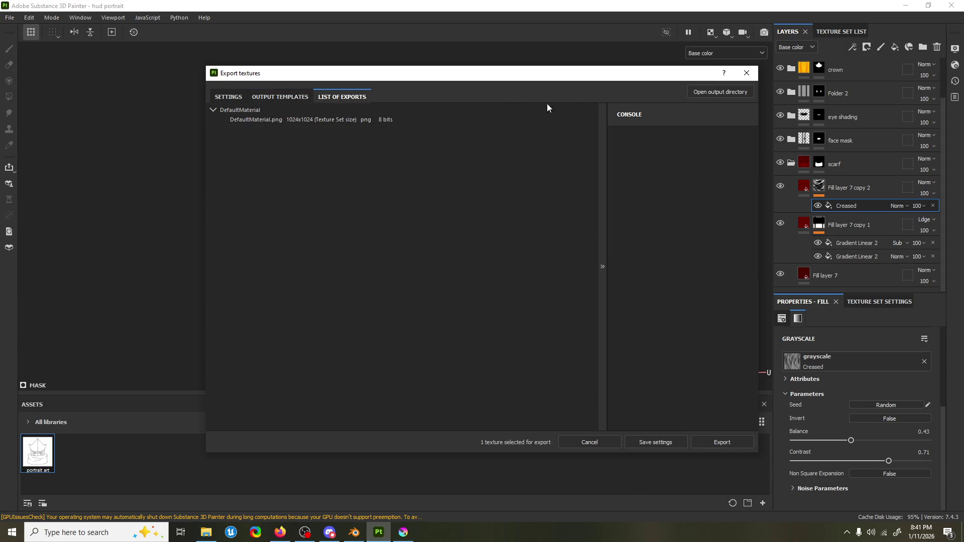
{"action": "left_click", "coordinate": [712, 93]}
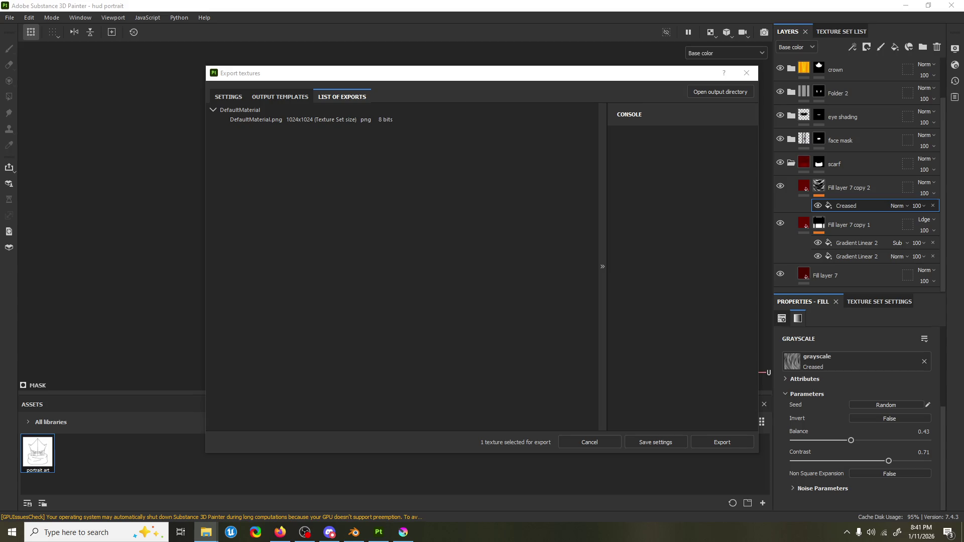
{"action": "left_click", "coordinate": [245, 96]}
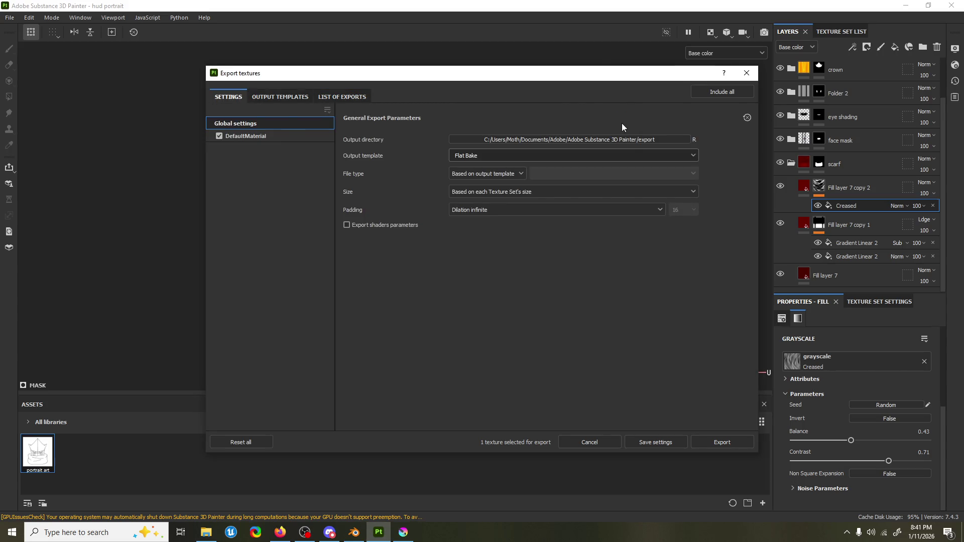
{"action": "left_click", "coordinate": [631, 140]}
Set the output directory to BloodCrisisContent > assets > UI > hud.
{"action": "left_click", "coordinate": [251, 183]}
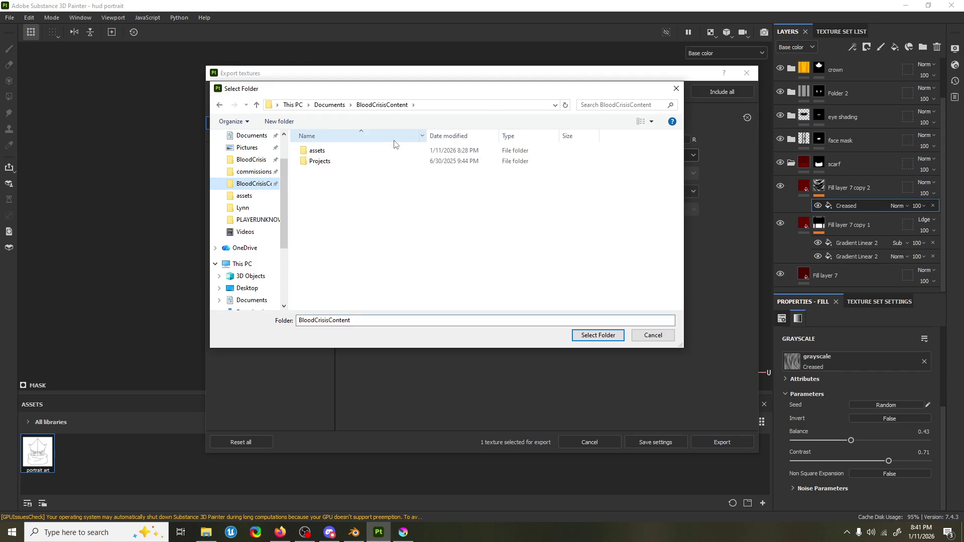
{"action": "double_click", "coordinate": [394, 150]}
{"action": "double_click", "coordinate": [345, 280]}
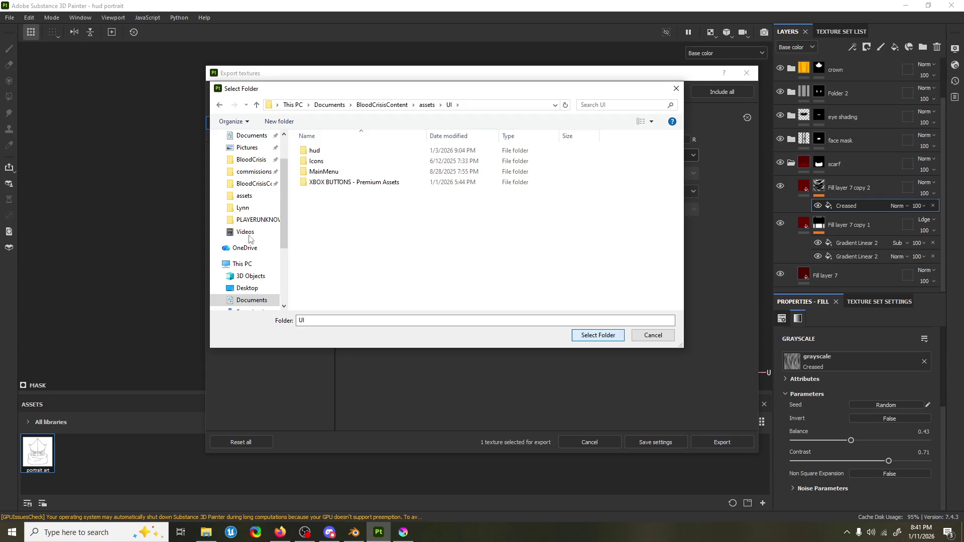
{"action": "double_click", "coordinate": [314, 151]}
{"action": "left_click", "coordinate": [600, 335]}
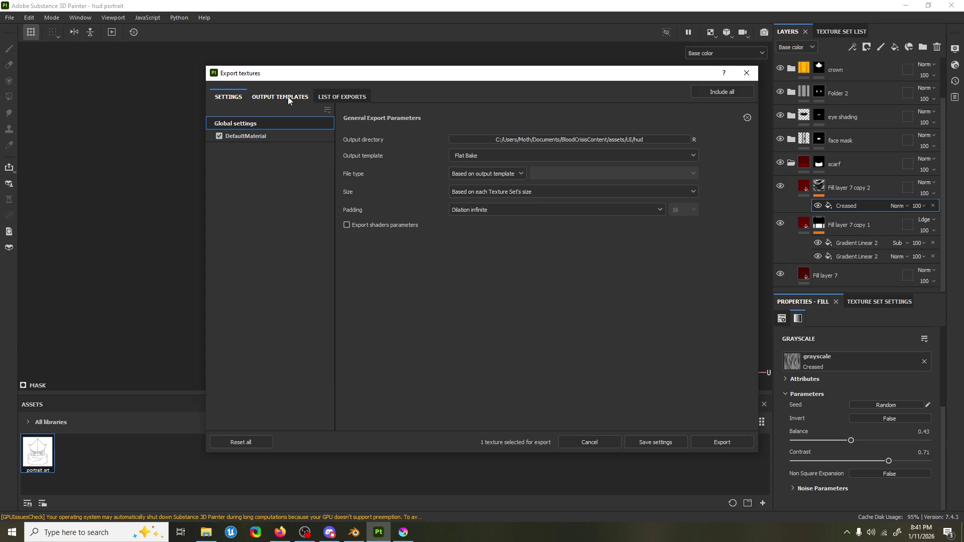
Export hud_portrait.png, then close the export window and Painter.
{"action": "left_click", "coordinate": [246, 135]}
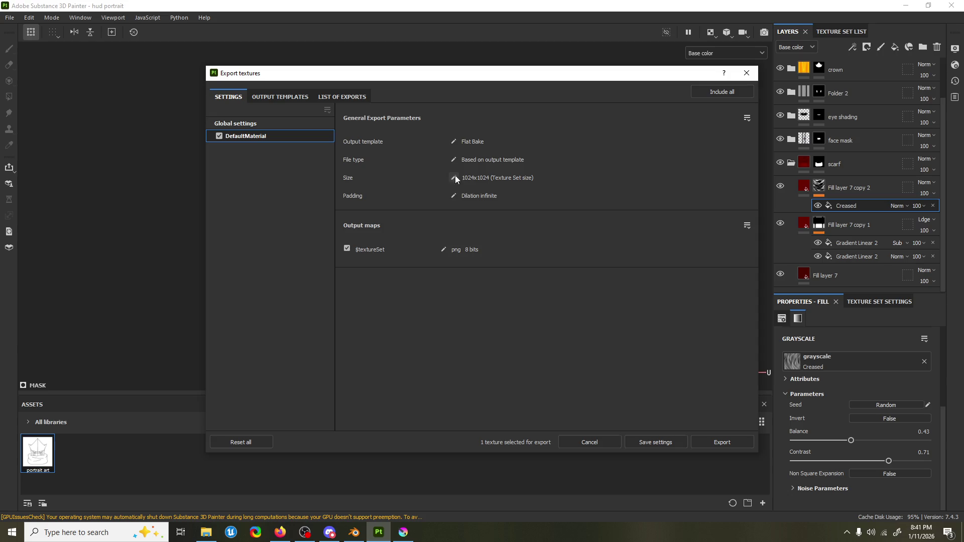
{"action": "left_click", "coordinate": [303, 98]}
{"action": "type", "text": "hud_portrait"}
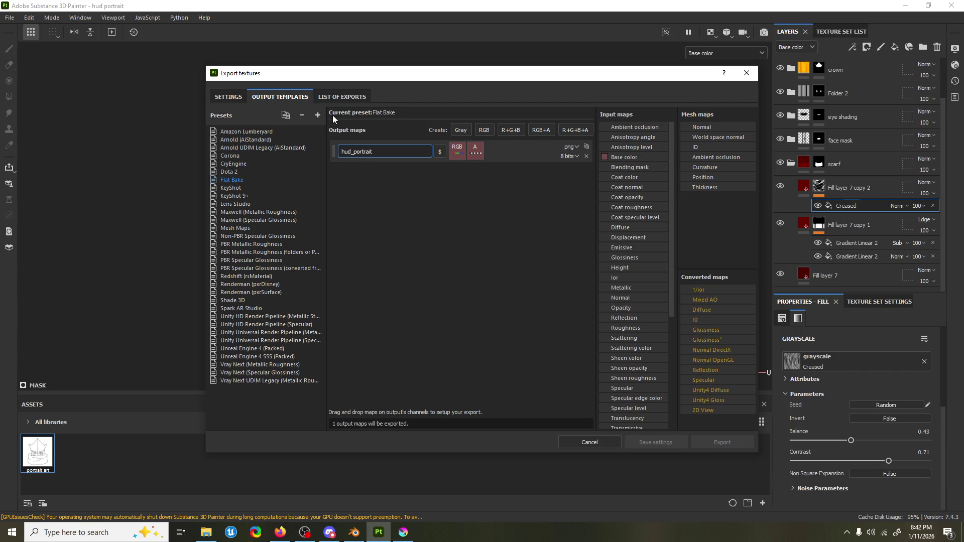
{"action": "left_click", "coordinate": [341, 97]}
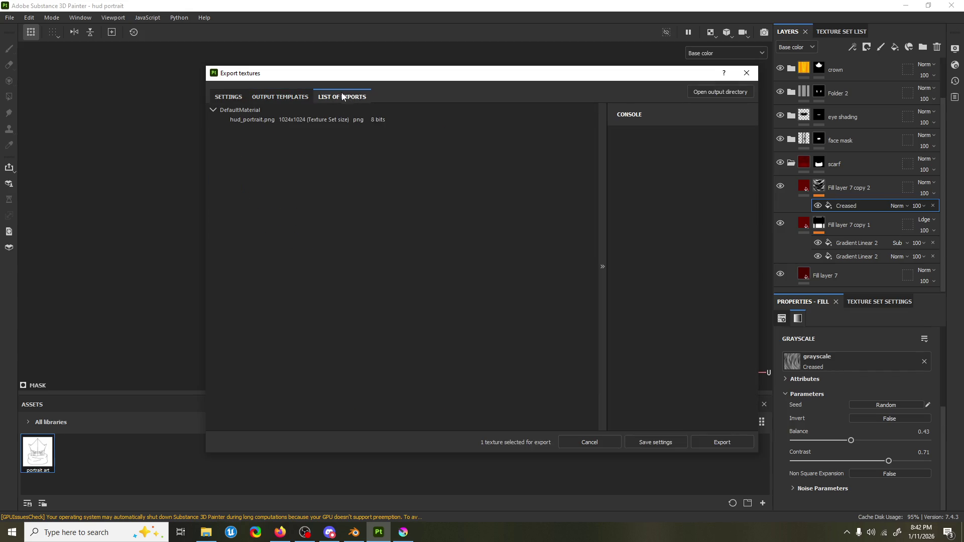
{"action": "left_click", "coordinate": [732, 445]}
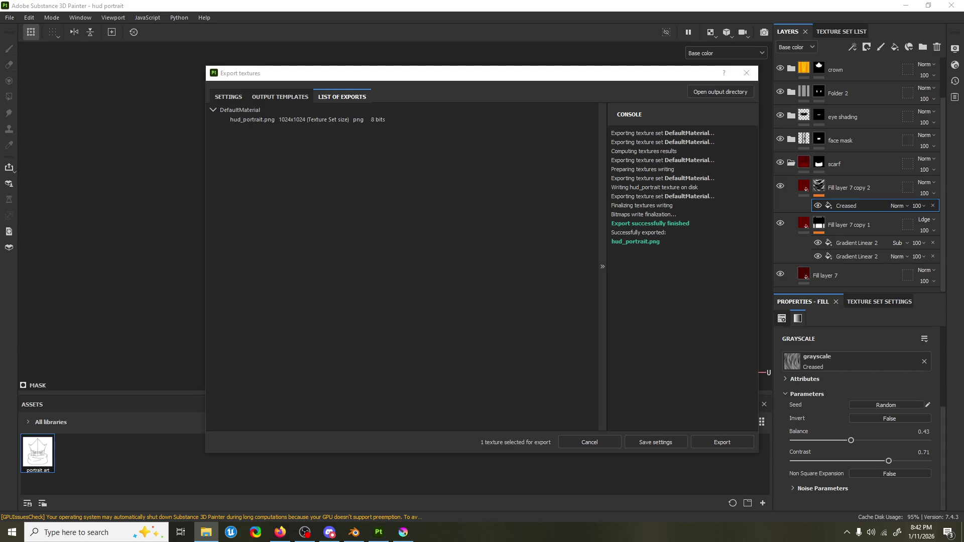
{"action": "left_click", "coordinate": [746, 73]}
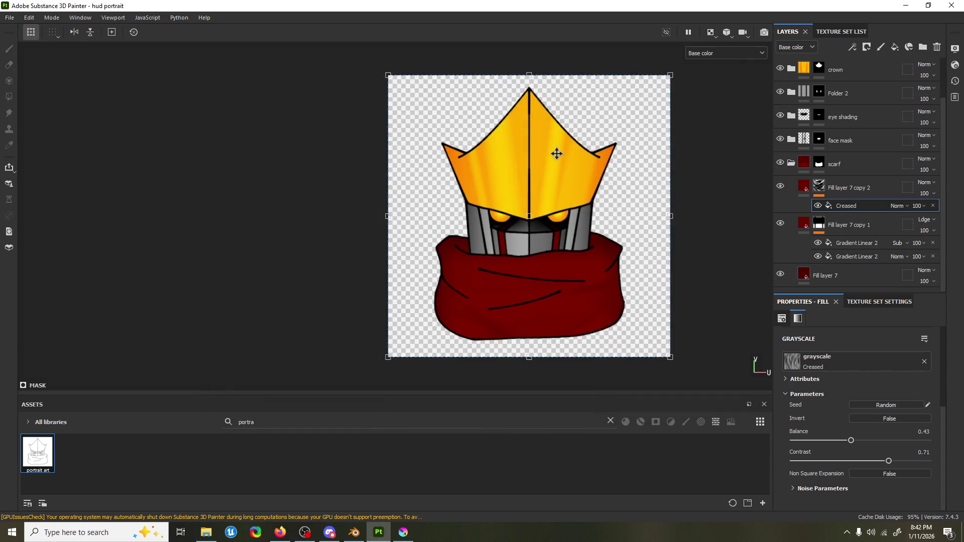
{"action": "left_click", "coordinate": [953, 6]}
Save the Painter project on close and launch BloodCrisis.uproject from Unreal's taskbar jump list.
{"action": "left_click", "coordinate": [399, 278]}
{"action": "key", "text": "super"}
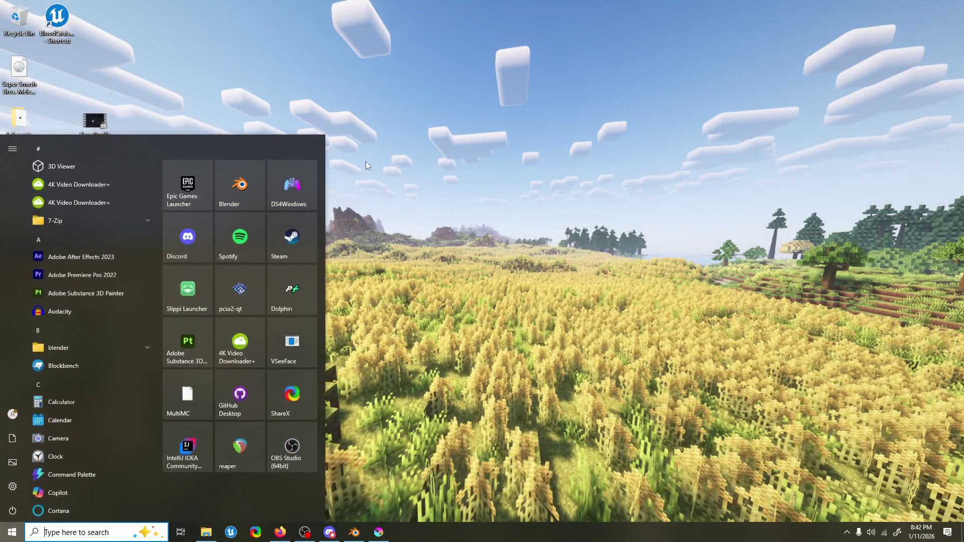
{"action": "right_click", "coordinate": [231, 533]}
{"action": "left_click", "coordinate": [233, 472]}
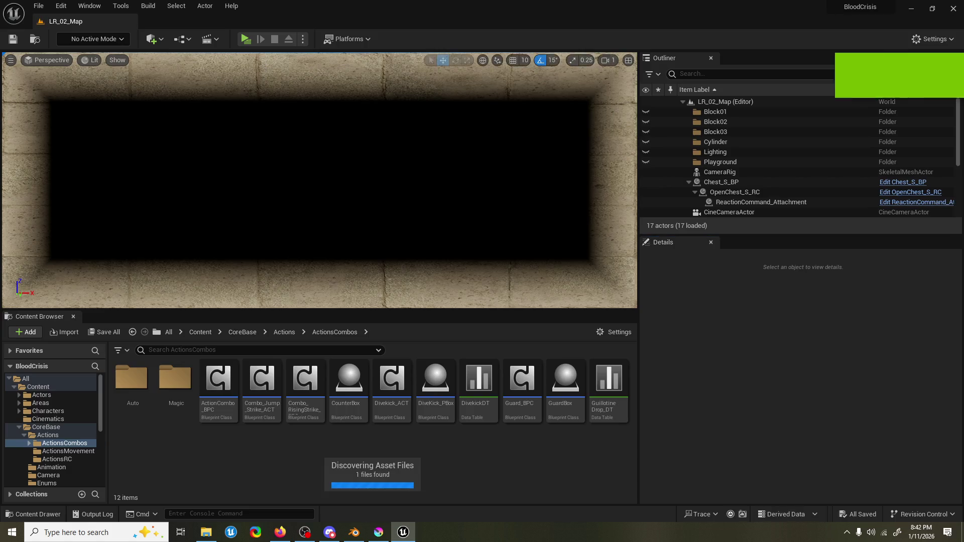
Open the Graveyard level from Recent Levels and minimize the PlayerChar_BP Blueprint window.
{"action": "left_click", "coordinate": [42, 7]}
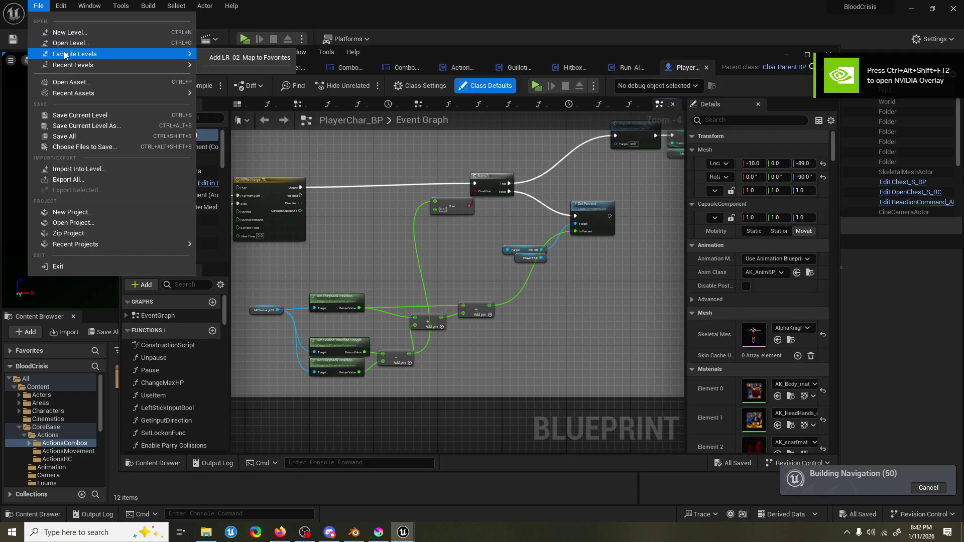
{"action": "mouse_move", "coordinate": [111, 64]}
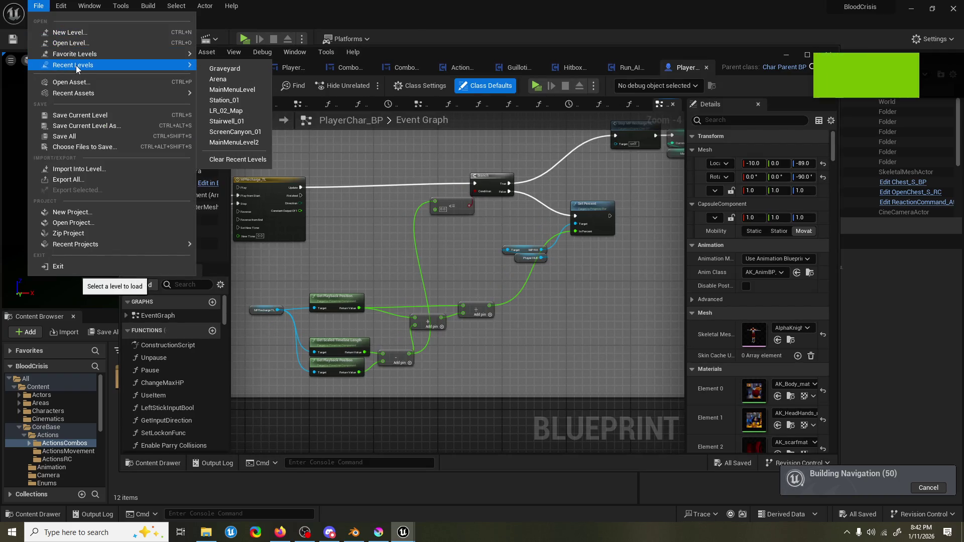
{"action": "left_click", "coordinate": [212, 70]}
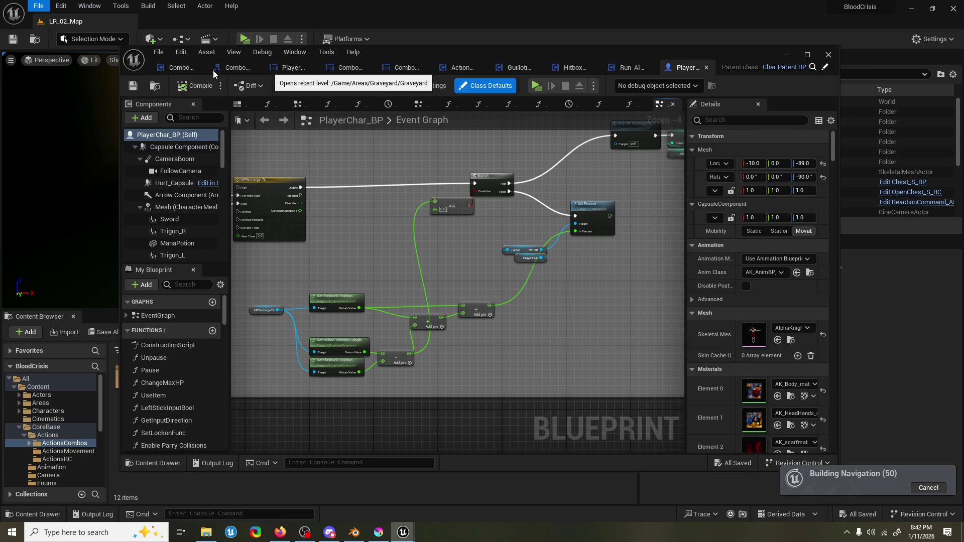
{"action": "left_click", "coordinate": [785, 57]}
Fly the viewport camera around the circular arena, then open the Content Drawer.
{"action": "mouse_move", "coordinate": [437, 165]}
{"action": "left_mouse_down"}
{"action": "mouse_move", "coordinate": [382, 201]}
{"action": "mouse_move", "coordinate": [437, 166]}
{"action": "left_mouse_up"}
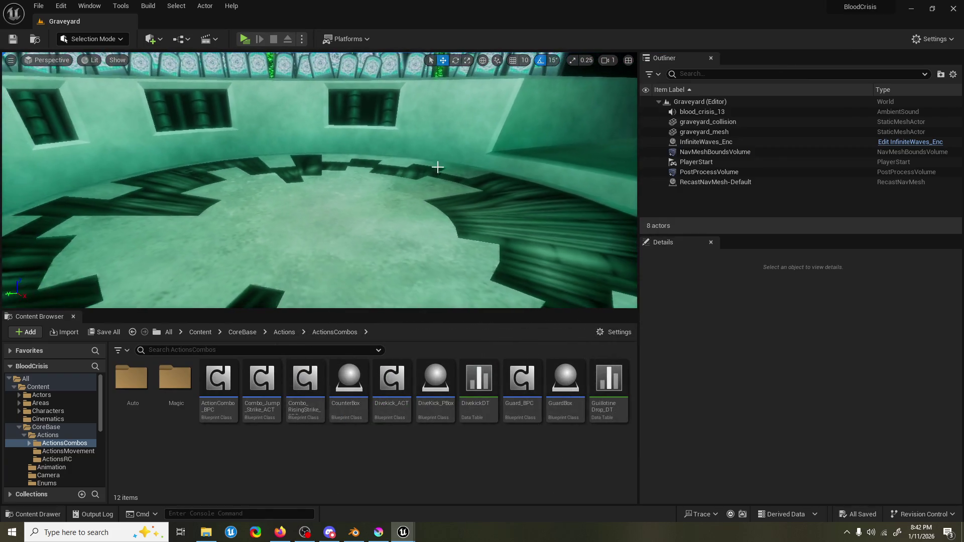
{"action": "left_click", "coordinate": [73, 318]}
{"action": "mouse_move", "coordinate": [60, 294]}
{"action": "left_mouse_down"}
{"action": "mouse_move", "coordinate": [80, 281]}
{"action": "mouse_move", "coordinate": [120, 311]}
{"action": "left_mouse_up"}
{"action": "mouse_move", "coordinate": [319, 278]}
{"action": "right_mouse_down"}
{"action": "mouse_move", "coordinate": [291, 261]}
{"action": "mouse_move", "coordinate": [319, 251]}
{"action": "mouse_move", "coordinate": [319, 231]}
{"action": "mouse_move", "coordinate": [320, 291]}
{"action": "mouse_move", "coordinate": [312, 274]}
{"action": "mouse_move", "coordinate": [322, 284]}
{"action": "mouse_move", "coordinate": [322, 263]}
{"action": "right_mouse_up"}
{"action": "scroll", "coordinate": [292, 261], "scroll_direction": "down", "scroll_amount": 4}
{"action": "scroll", "coordinate": [319, 231], "scroll_direction": "up", "scroll_amount": 2}
{"action": "scroll", "coordinate": [316, 276], "scroll_direction": "down", "scroll_amount": 3}
{"action": "scroll", "coordinate": [321, 269], "scroll_direction": "up", "scroll_amount": 1}
{"action": "right_click_drag", "start_coordinate": [14, 440], "coordinate": [14, 440]}
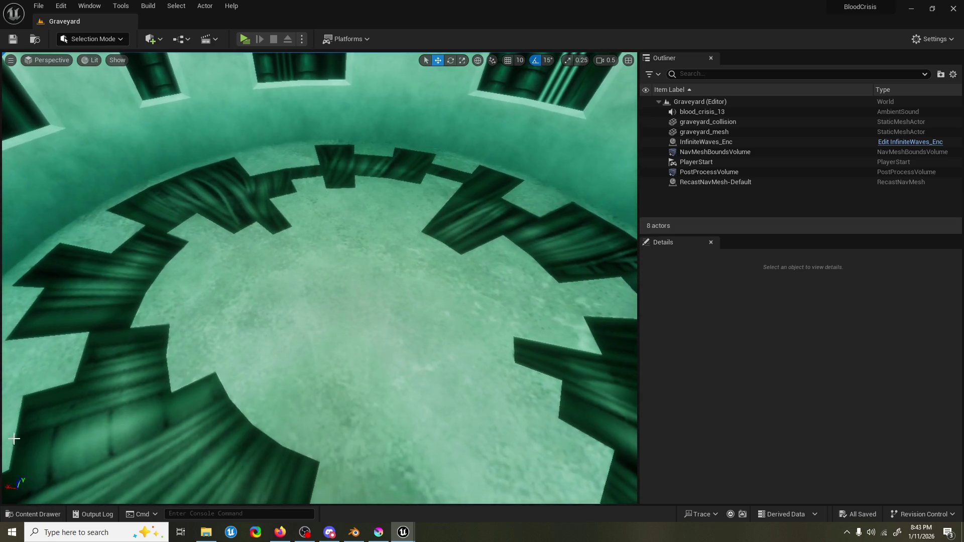
{"action": "left_click", "coordinate": [25, 513]}
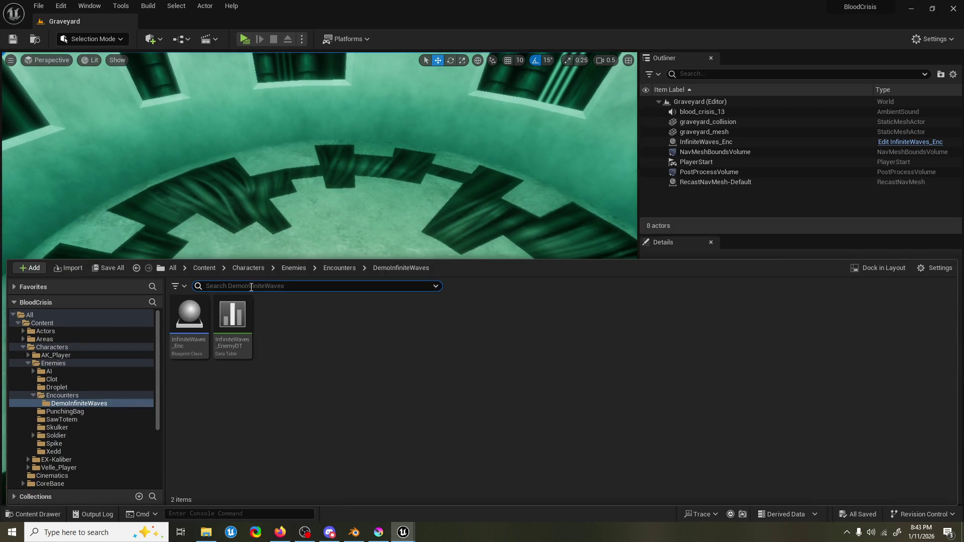
Preview the level, then search 'hud' in all folders and open the PlayerHUD widget full-screen.
{"action": "left_click", "coordinate": [244, 39]}
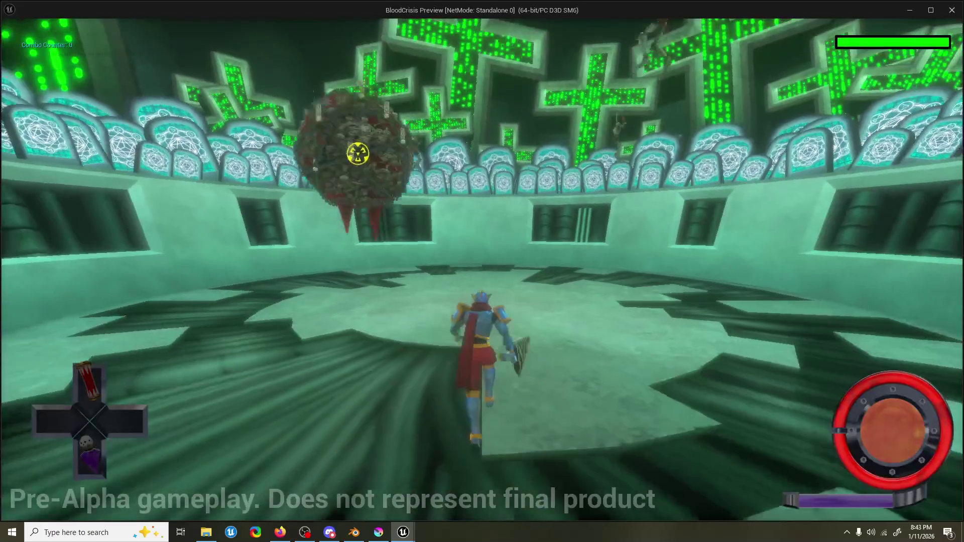
{"action": "key", "text": "Escape"}
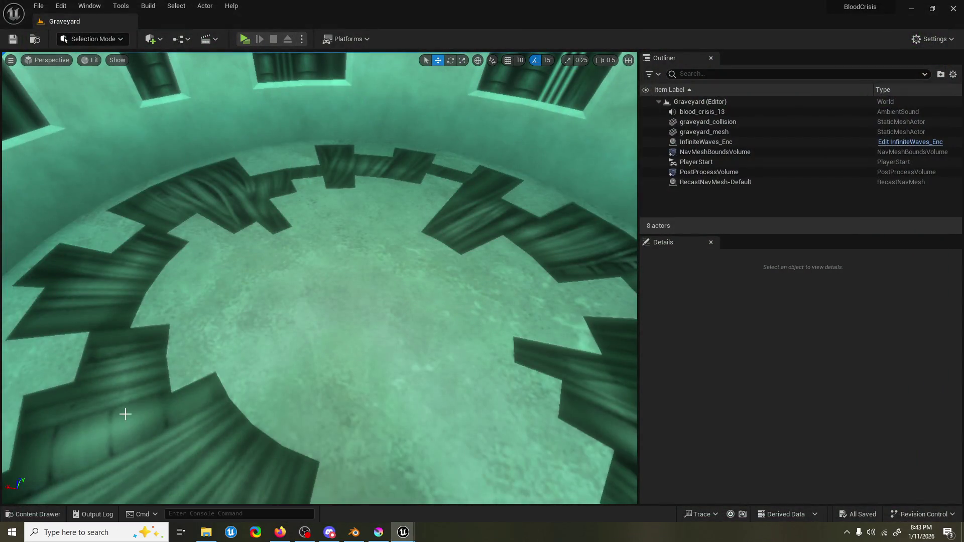
{"action": "left_click", "coordinate": [46, 513]}
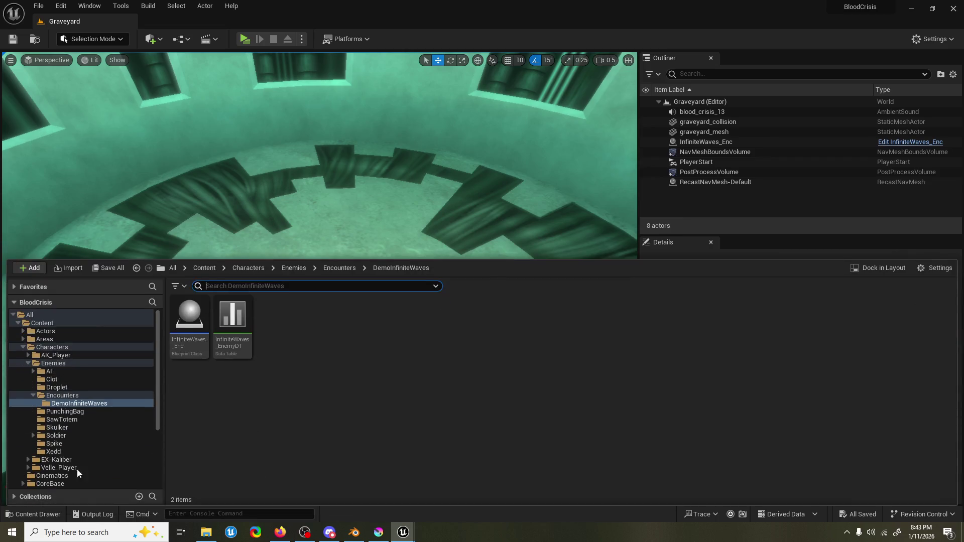
{"action": "type", "text": "hud"}
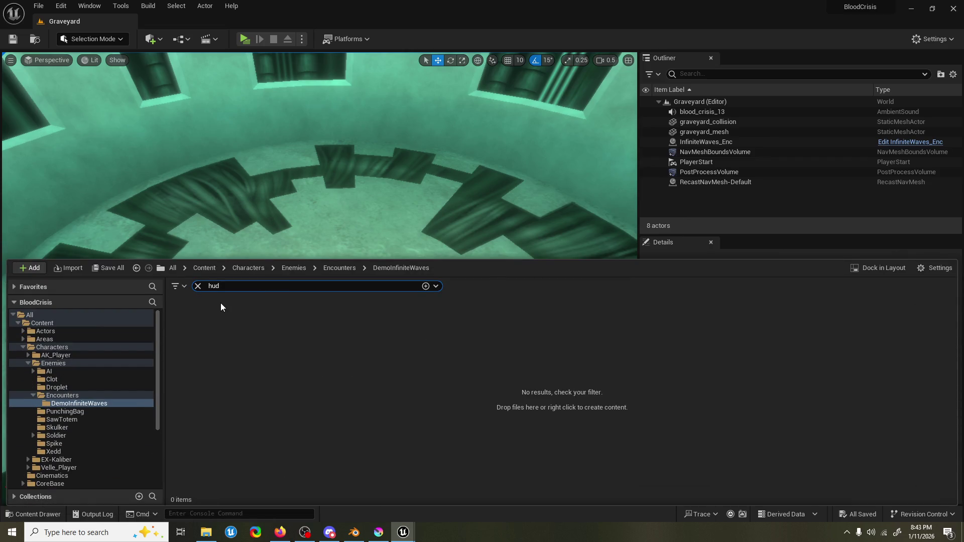
{"action": "left_click", "coordinate": [78, 317]}
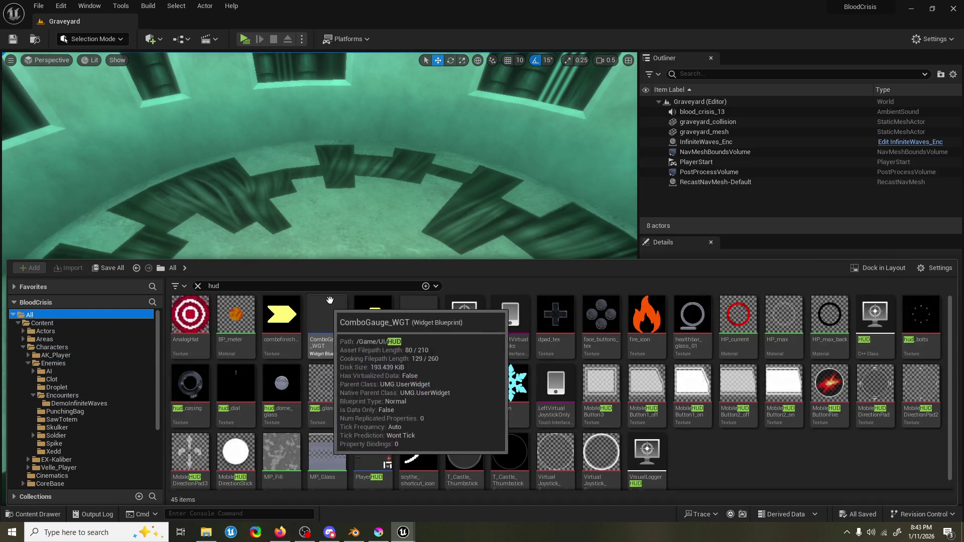
{"action": "scroll", "coordinate": [718, 444], "scroll_direction": "down", "scroll_amount": 1}
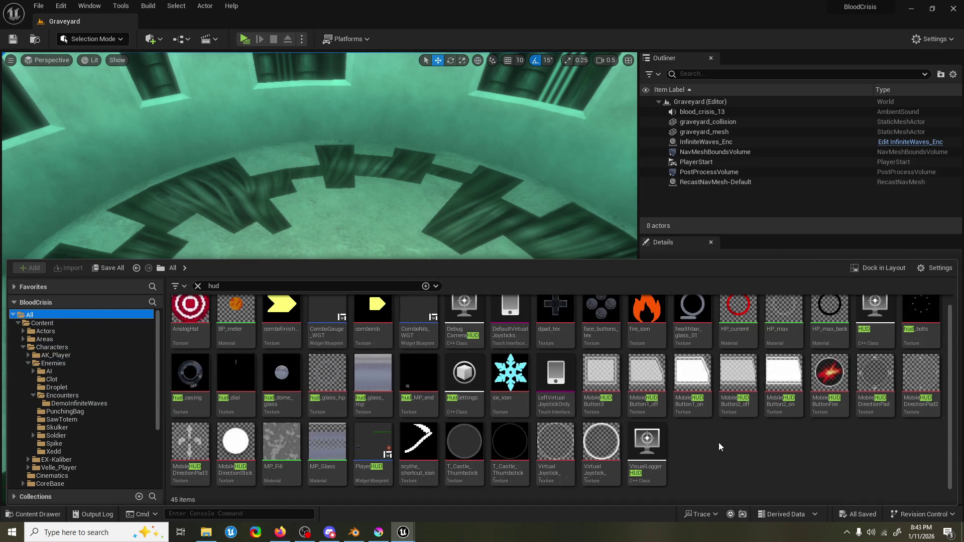
{"action": "double_click", "coordinate": [372, 444]}
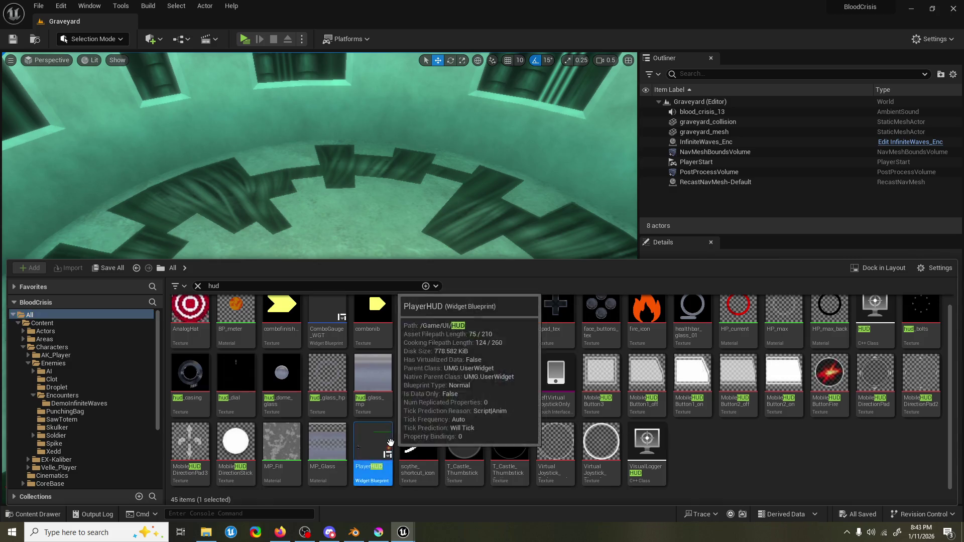
{"action": "double_click", "coordinate": [538, 71]}
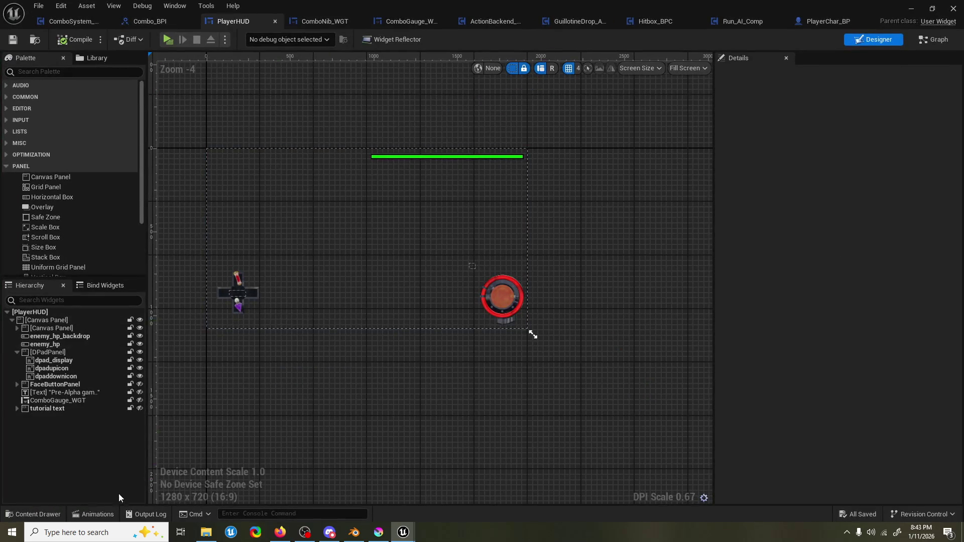
Import hud_portrait.png into the UI/HUD folder alongside PlayerHUD.
{"action": "left_click", "coordinate": [63, 510]}
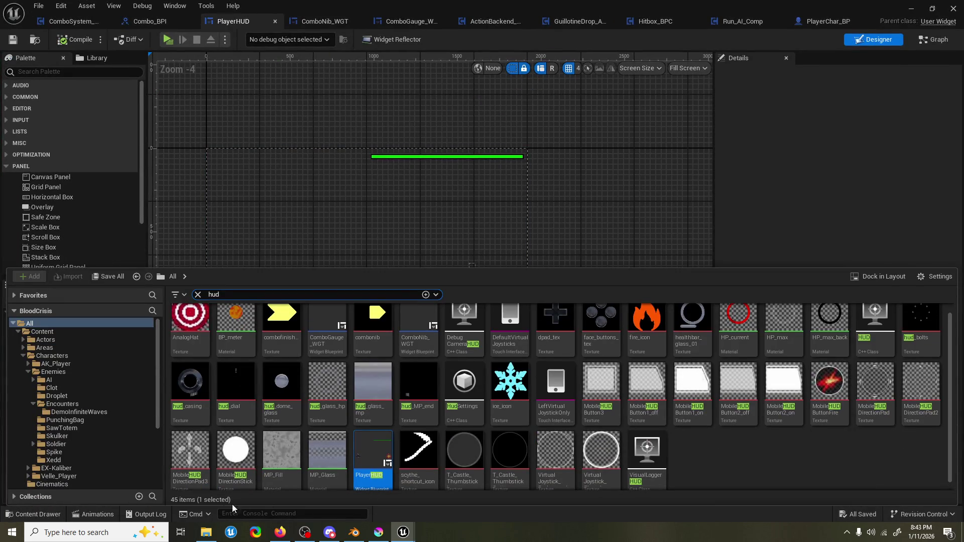
{"action": "key", "text": "ctrl+b"}
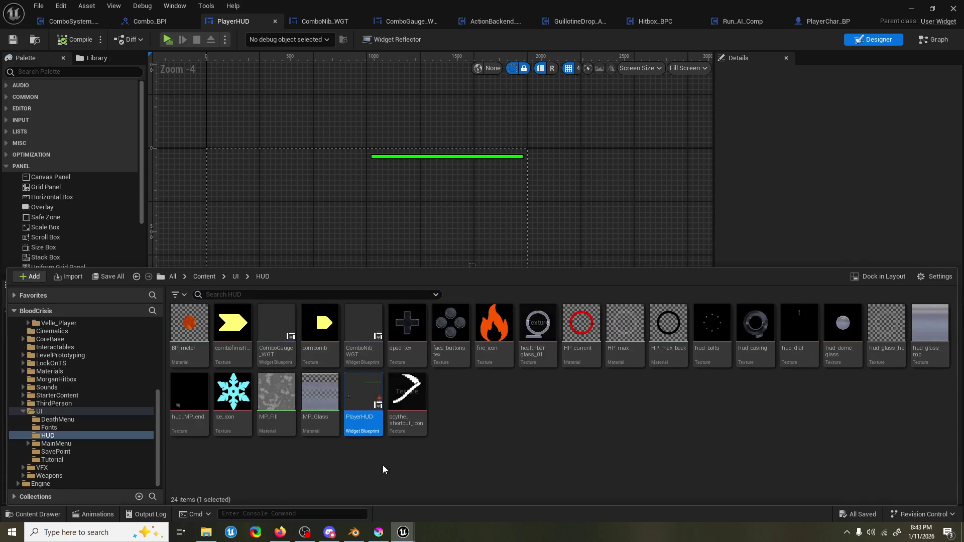
{"action": "left_click", "coordinate": [359, 476]}
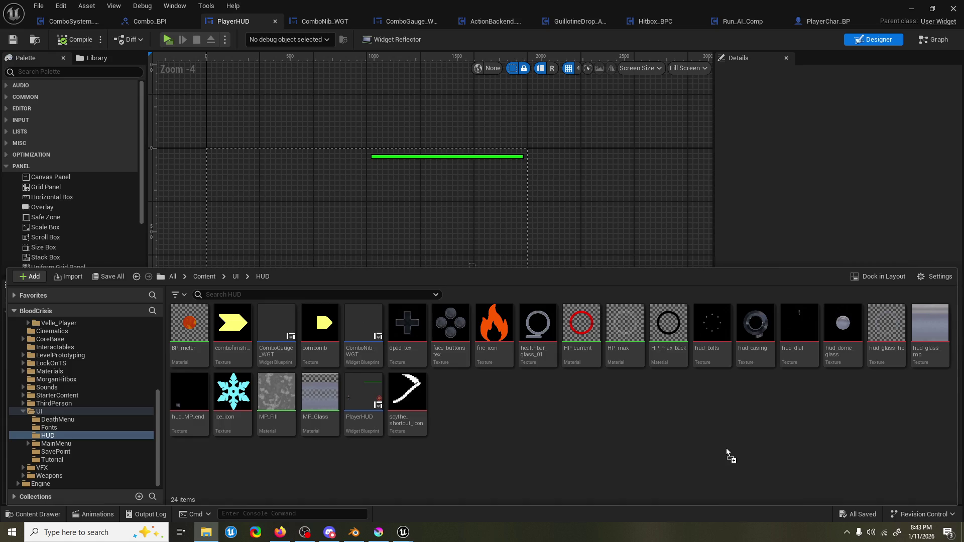
{"action": "left_click_drag", "start_coordinate": [726, 449], "coordinate": [726, 448]}
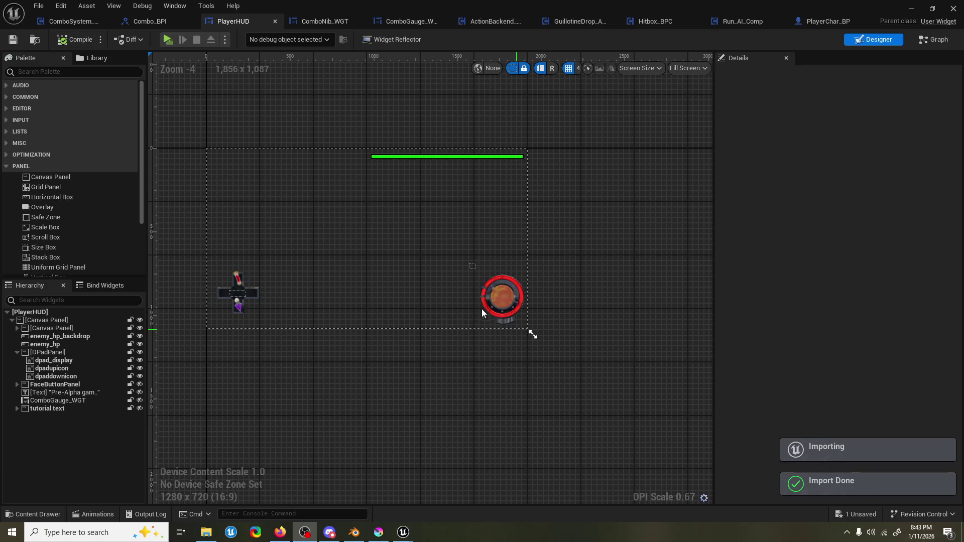
{"action": "scroll", "coordinate": [481, 309], "scroll_direction": "up", "scroll_amount": 3}
{"action": "scroll", "coordinate": [451, 327], "scroll_direction": "up", "scroll_amount": 3}
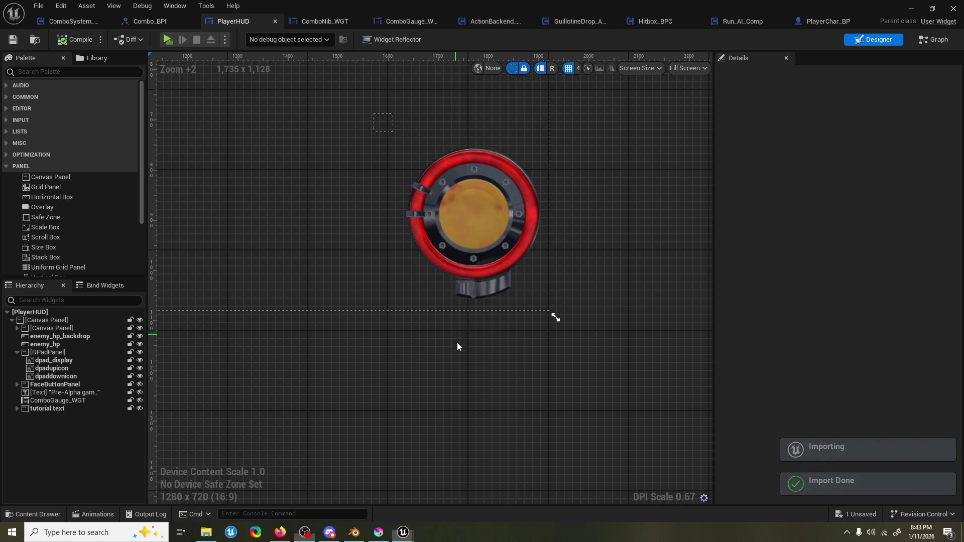
Place hud_portrait on the HUD canvas as a new image widget.
{"action": "key", "text": "ctrl+space"}
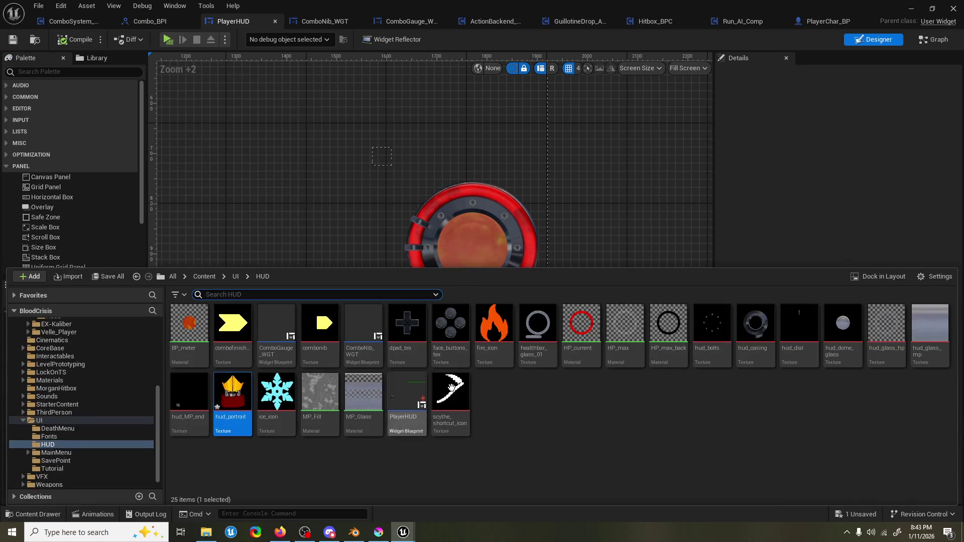
{"action": "left_click_drag", "start_coordinate": [245, 406], "coordinate": [293, 223]}
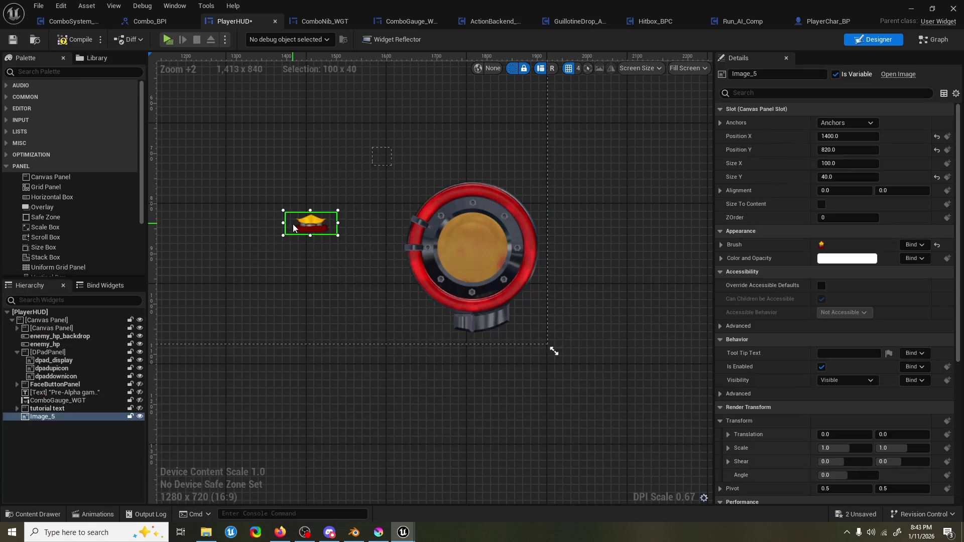
{"action": "scroll", "coordinate": [310, 227], "scroll_direction": "up", "scroll_amount": 3}
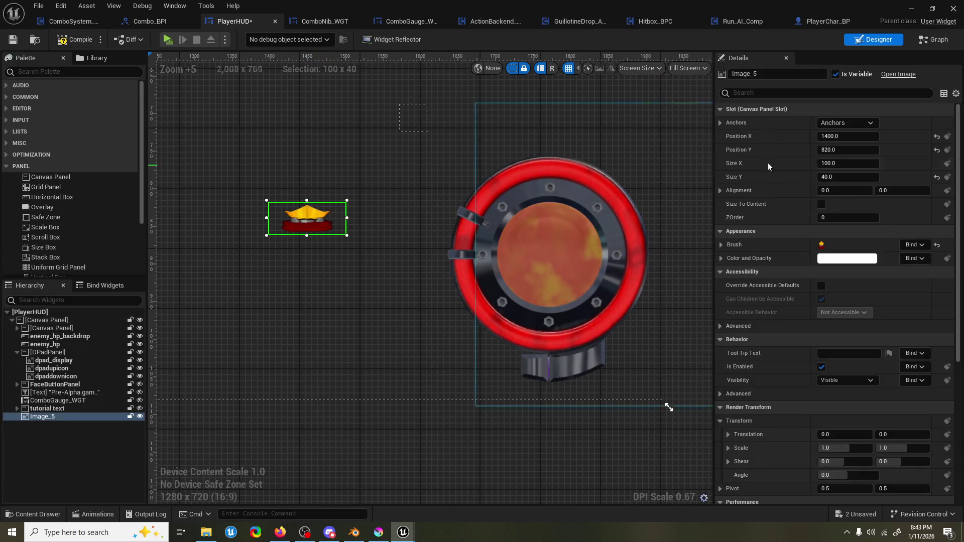
Set the portrait's height to 100, move it onto the red gauge, and parent it to the inner Canvas Panel.
{"action": "left_click", "coordinate": [855, 177]}
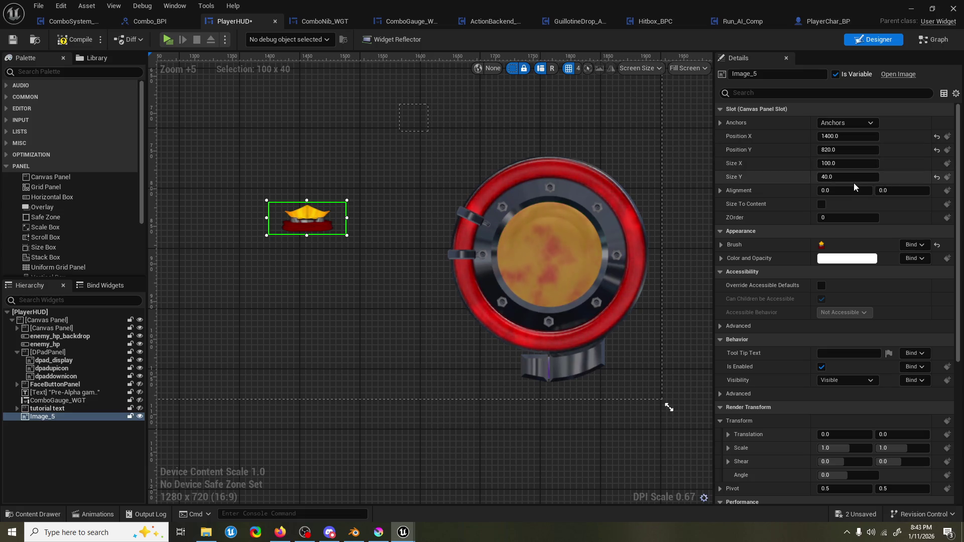
{"action": "type", "text": "100"}
{"action": "key", "text": "Return"}
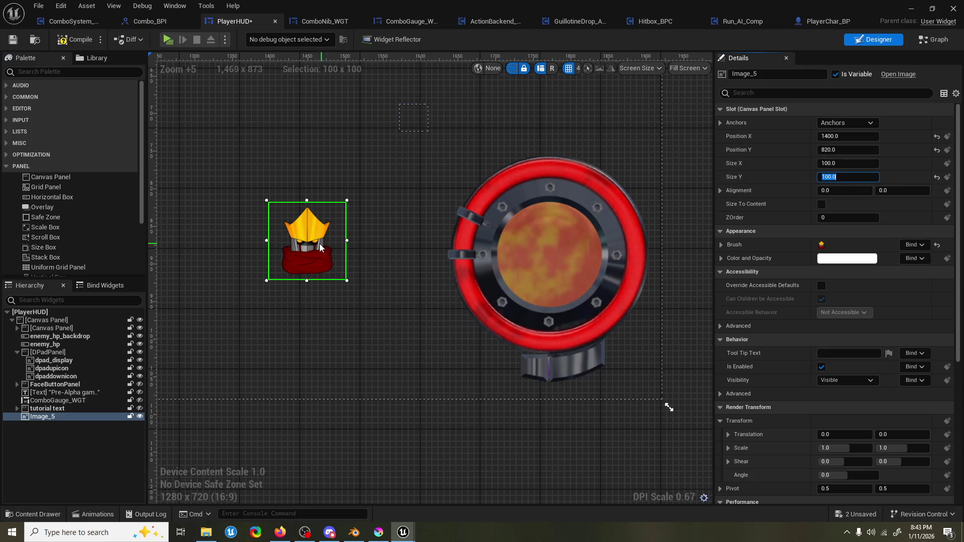
{"action": "mouse_move", "coordinate": [317, 251]}
{"action": "left_mouse_down"}
{"action": "mouse_move", "coordinate": [320, 260]}
{"action": "mouse_move", "coordinate": [543, 261]}
{"action": "mouse_move", "coordinate": [549, 311]}
{"action": "mouse_move", "coordinate": [557, 298]}
{"action": "left_mouse_up"}
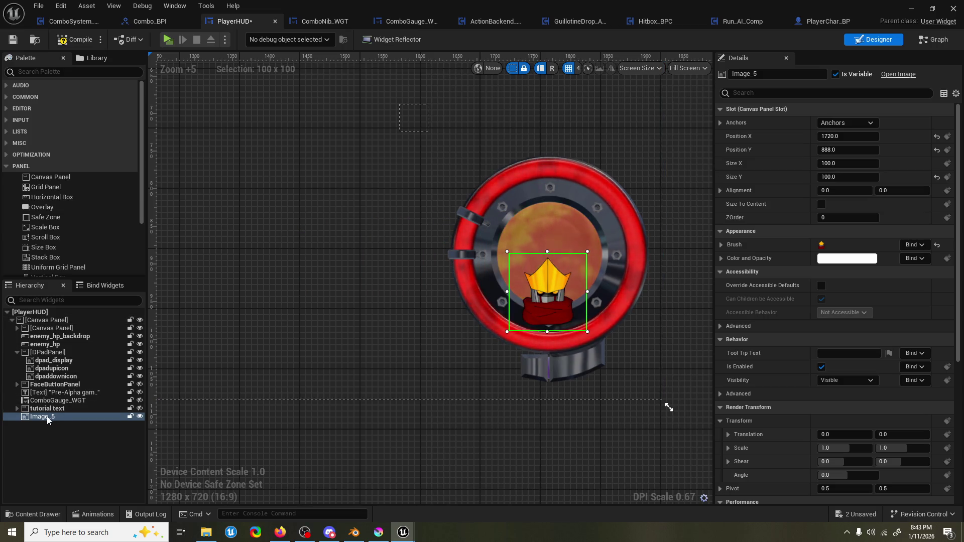
{"action": "left_click_drag", "start_coordinate": [47, 417], "coordinate": [19, 329]}
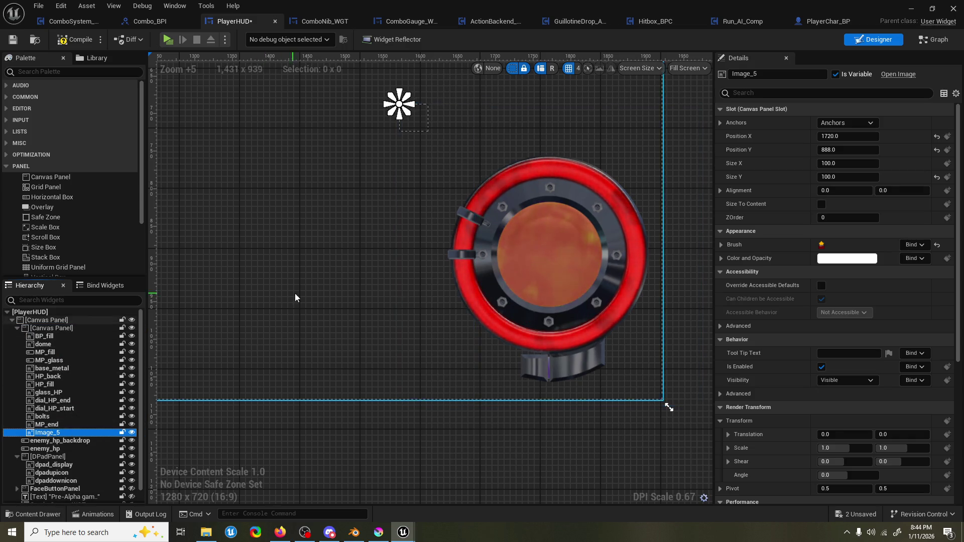
Locate Image_5 on the canvas and move it onto the red gauge's dial.
{"action": "scroll", "coordinate": [301, 291], "scroll_direction": "down", "scroll_amount": 3}
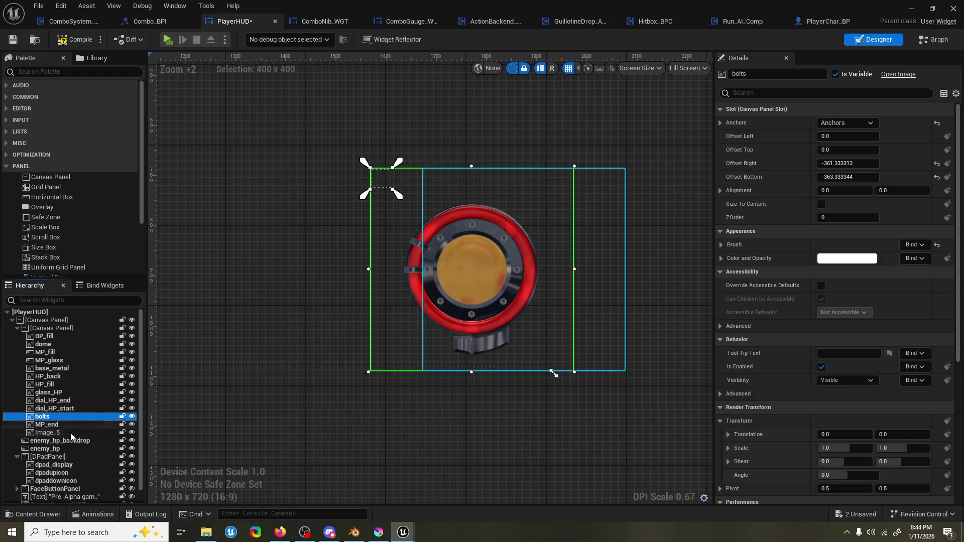
{"action": "scroll", "coordinate": [386, 170], "scroll_direction": "up", "scroll_amount": 14}
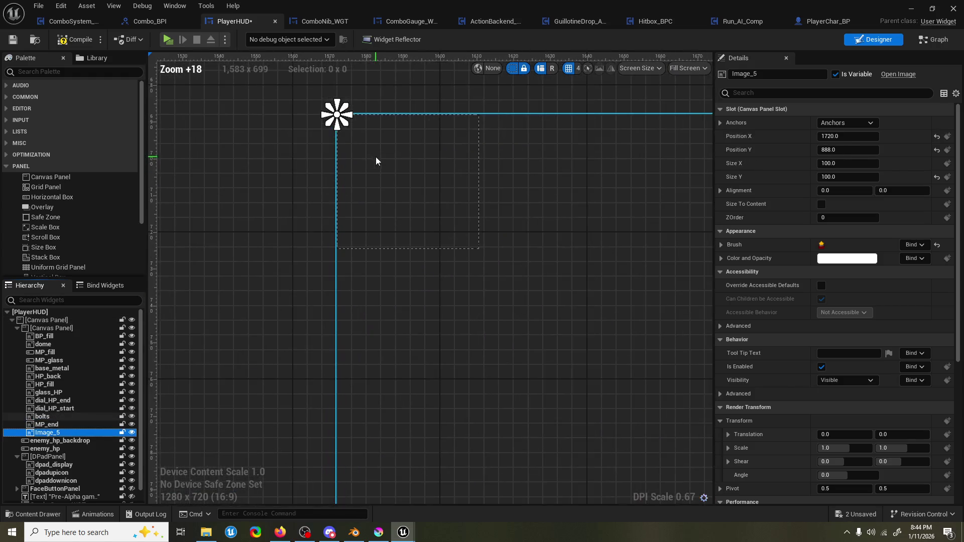
{"action": "scroll", "coordinate": [365, 138], "scroll_direction": "down", "scroll_amount": 8}
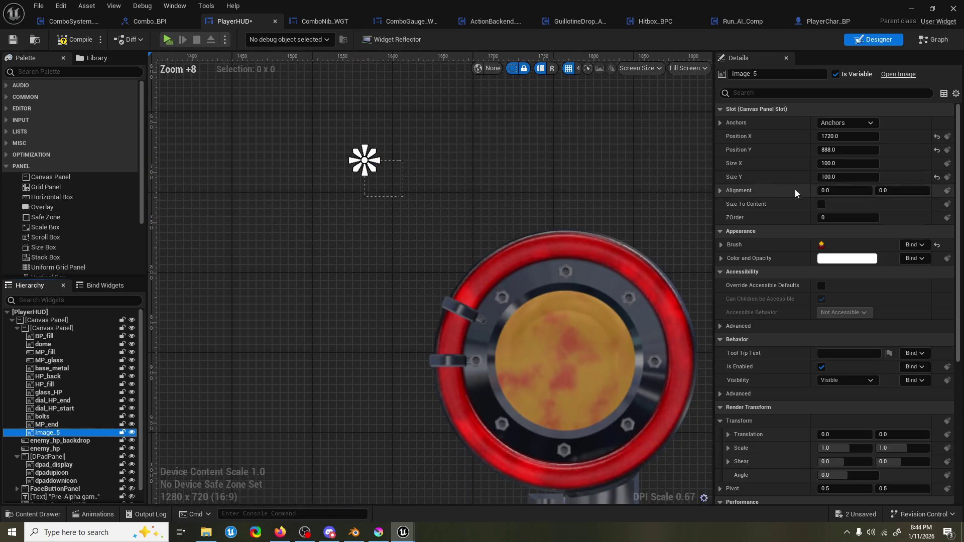
{"action": "left_click_drag", "start_coordinate": [848, 150], "coordinate": [884, 149]}
{"action": "scroll", "coordinate": [602, 234], "scroll_direction": "down", "scroll_amount": 16}
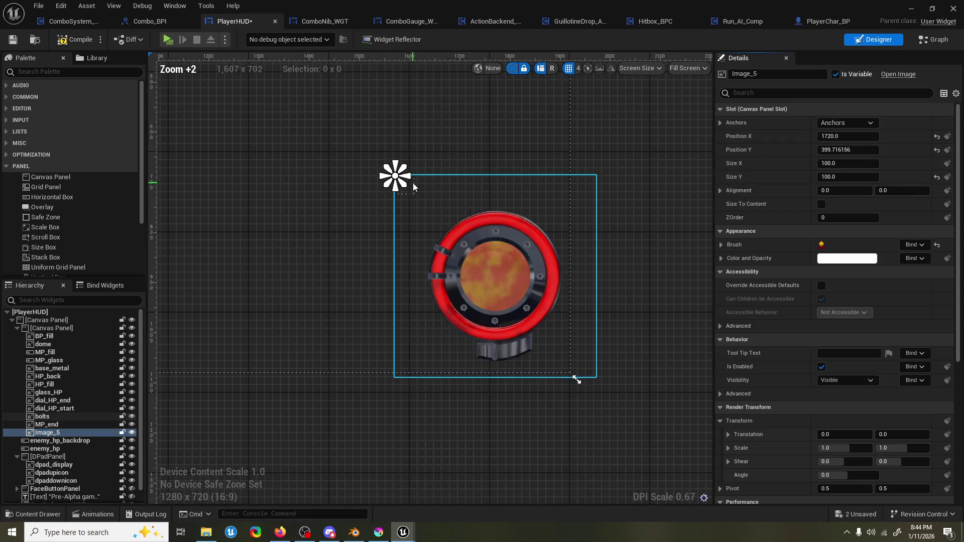
{"action": "scroll", "coordinate": [602, 235], "scroll_direction": "up", "scroll_amount": 4}
{"action": "mouse_move", "coordinate": [602, 235]}
{"action": "right_mouse_down"}
{"action": "mouse_move", "coordinate": [491, 254]}
{"action": "mouse_move", "coordinate": [544, 275]}
{"action": "right_mouse_up"}
{"action": "left_click_drag", "start_coordinate": [621, 284], "coordinate": [405, 261]}
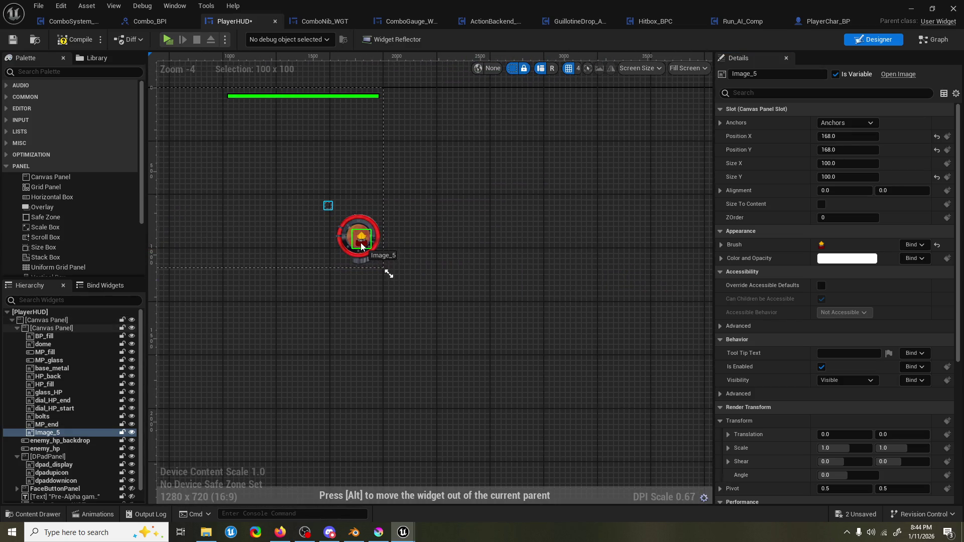
{"action": "scroll", "coordinate": [359, 248], "scroll_direction": "up", "scroll_amount": 9}
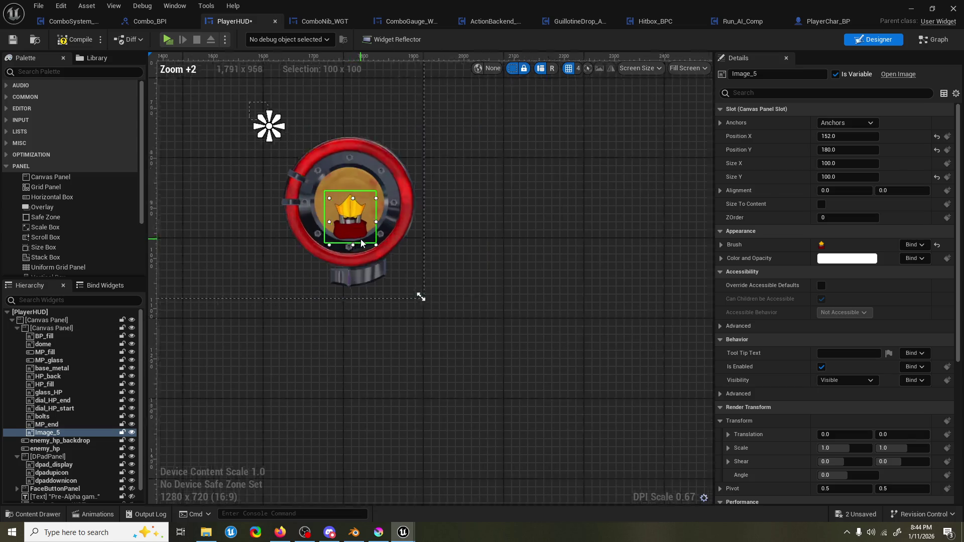
{"action": "right_click_drag", "start_coordinate": [421, 257], "coordinate": [428, 284]}
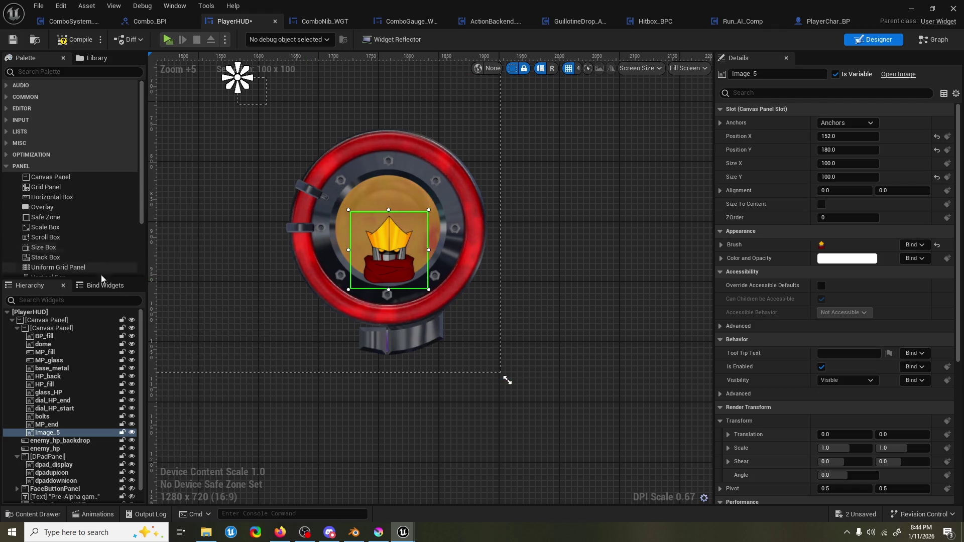
Layer Image_5 above dome, enlarge it by its corner handle, and undo the stray MP_end move.
{"action": "left_click_drag", "start_coordinate": [58, 437], "coordinate": [71, 342]}
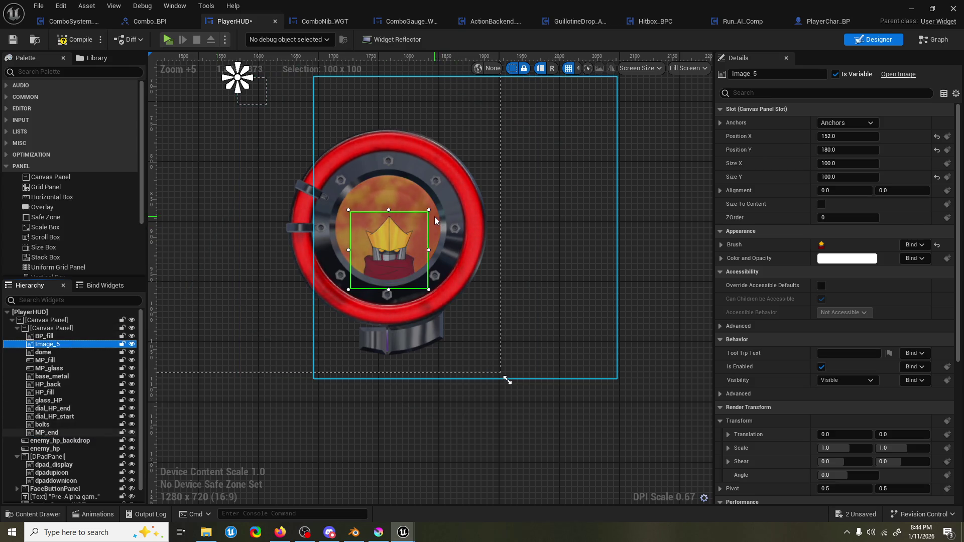
{"action": "left_click_drag", "start_coordinate": [431, 208], "coordinate": [471, 166]}
{"action": "left_click_drag", "start_coordinate": [428, 213], "coordinate": [423, 225]}
{"action": "key", "text": "ctrl+z"}
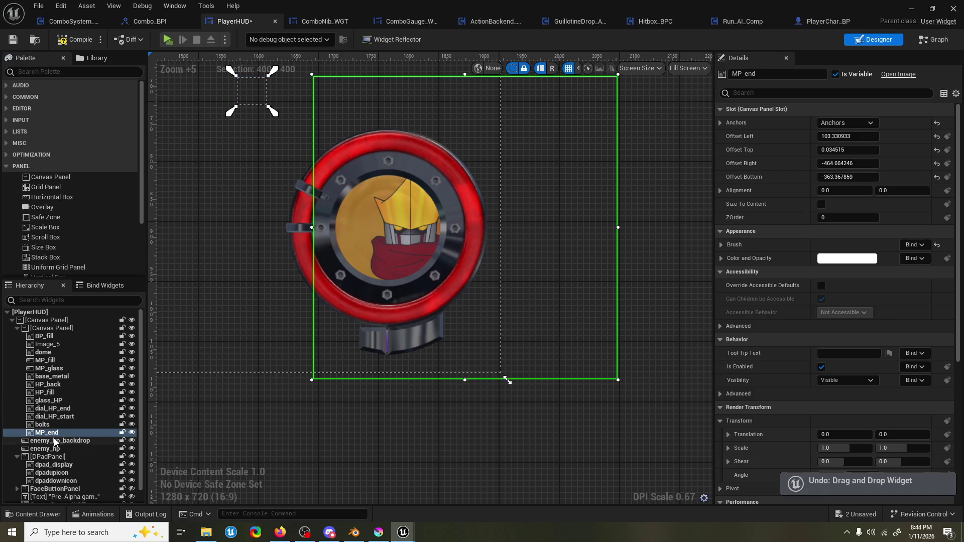
Rename Image_5 to portrait.
{"action": "left_click", "coordinate": [68, 345]}
{"action": "left_click", "coordinate": [69, 345]}
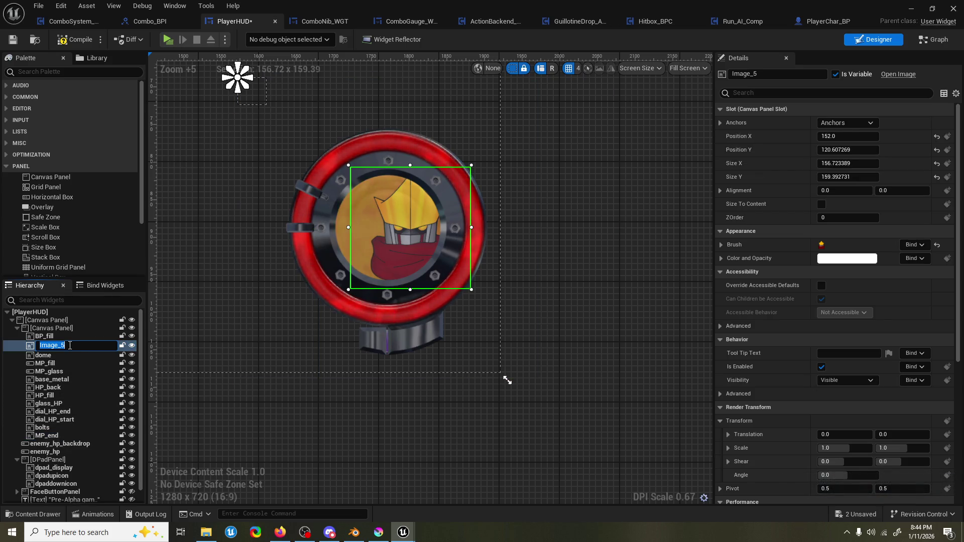
{"action": "type", "text": "portrai"}
{"action": "key", "text": "Return"}
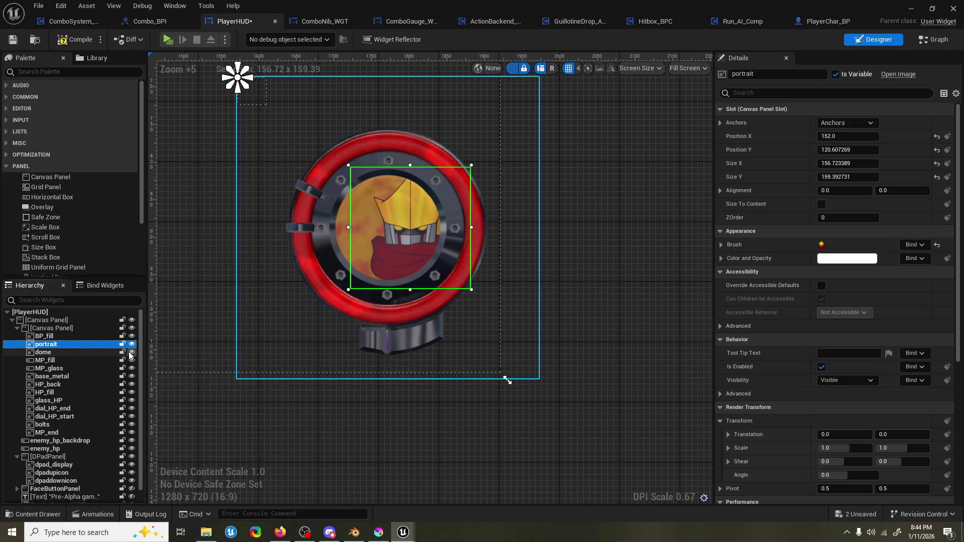
Hide MP_end in the editor, undo stray moves of MP_end and bolts, and reselect portrait.
{"action": "left_click_drag", "start_coordinate": [363, 236], "coordinate": [353, 231]}
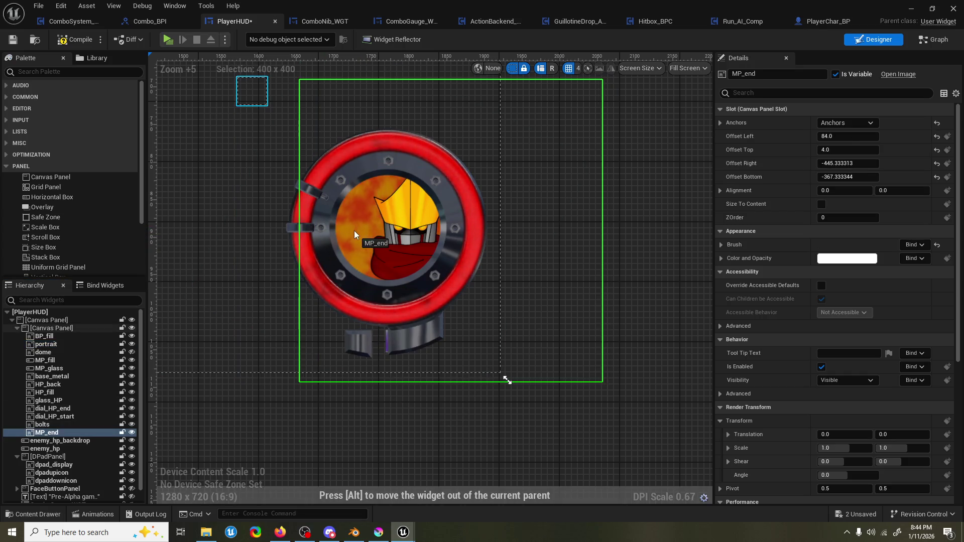
{"action": "key", "text": "ctrl+z"}
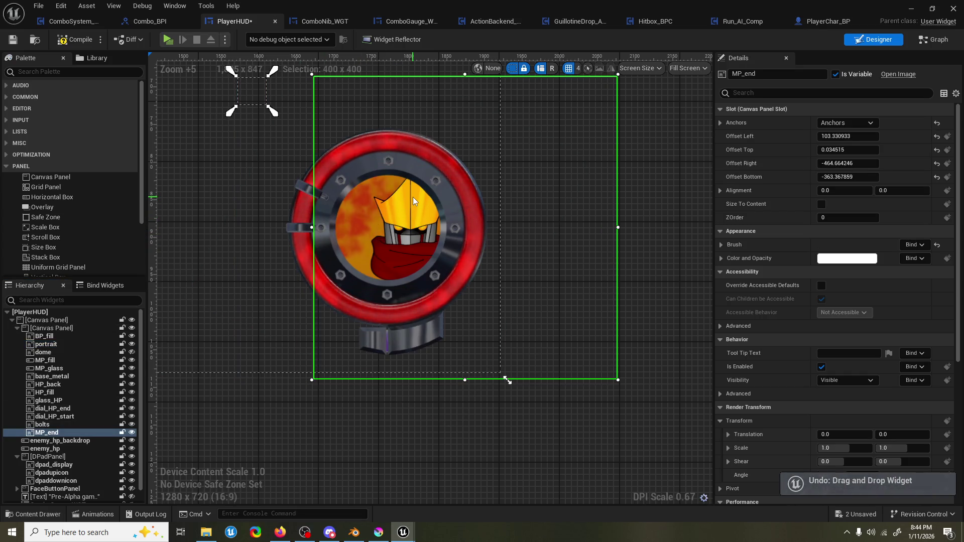
{"action": "left_click", "coordinate": [131, 433]}
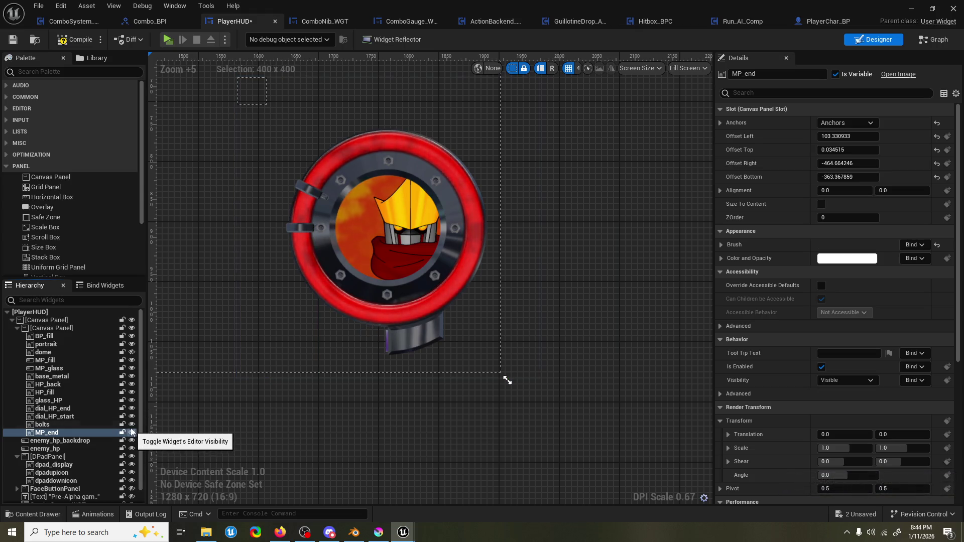
{"action": "left_click", "coordinate": [87, 344]}
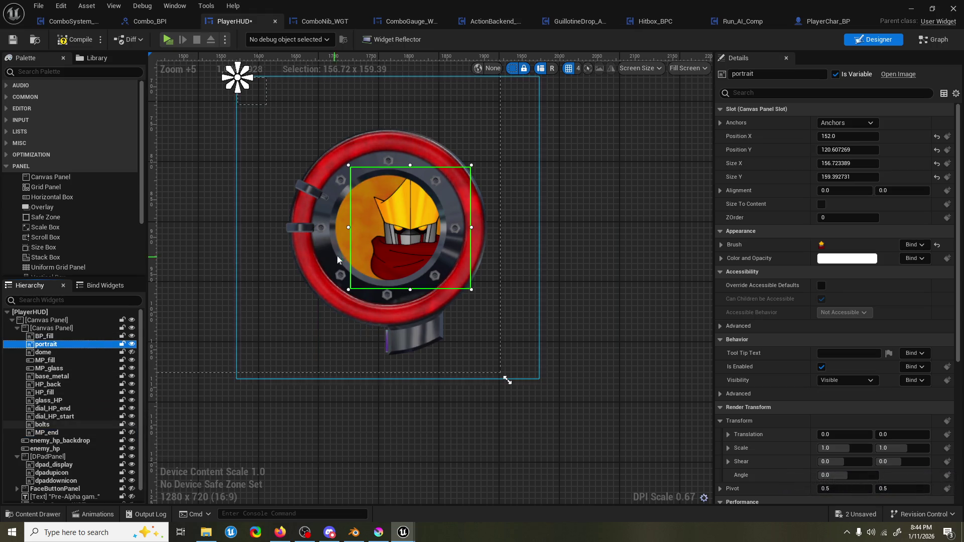
{"action": "left_click", "coordinate": [351, 168]}
{"action": "left_click_drag", "start_coordinate": [351, 168], "coordinate": [351, 180]}
{"action": "key", "text": "ctrl+z"}
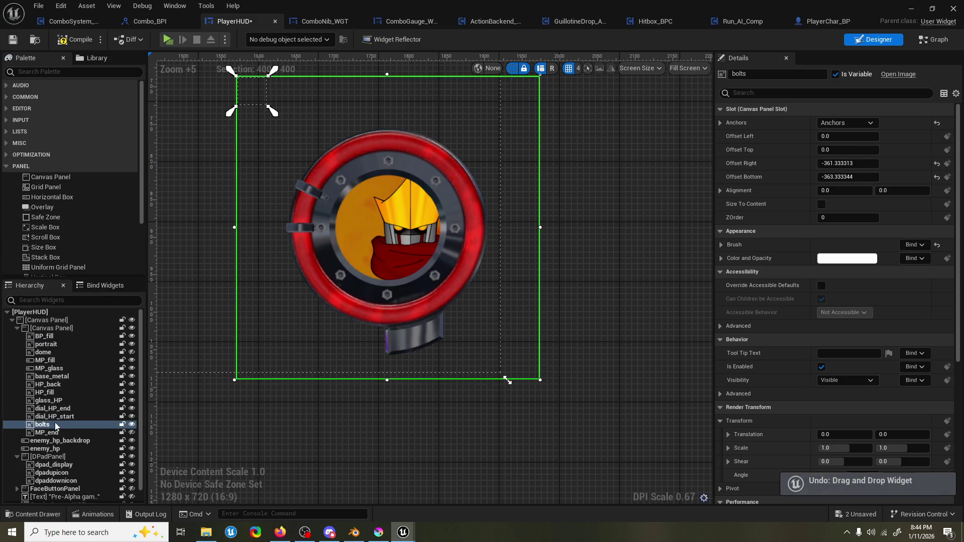
{"action": "left_click", "coordinate": [62, 345]}
{"action": "scroll", "coordinate": [472, 164], "scroll_direction": "up", "scroll_amount": 4}
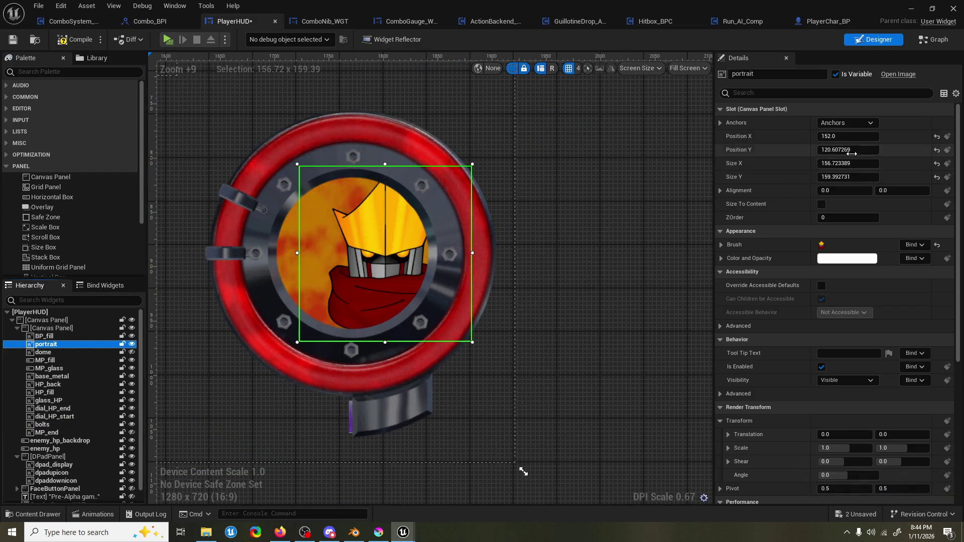
Size the portrait to 200x200 and shift it to about X 100.1, Y 111.1, centred in the dial.
{"action": "left_click_drag", "start_coordinate": [848, 136], "coordinate": [828, 136]}
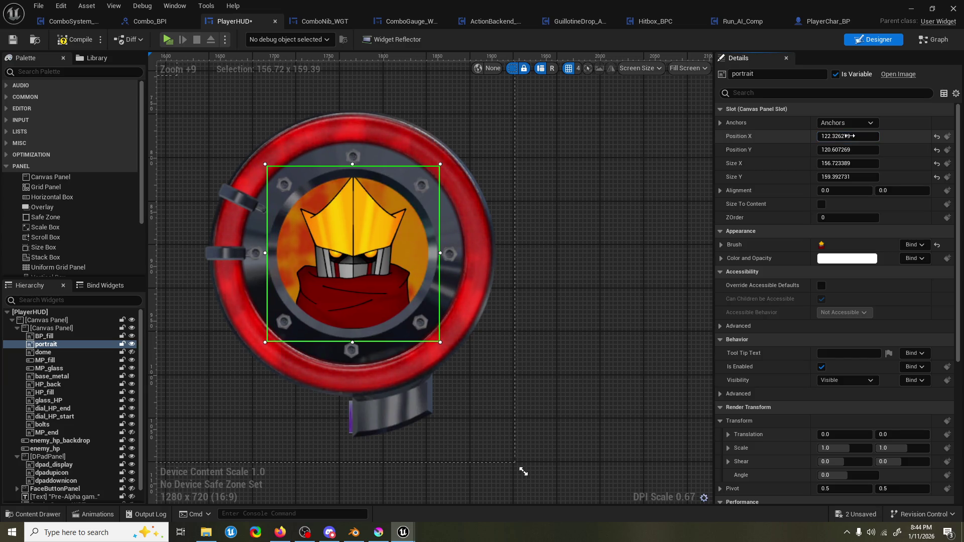
{"action": "left_click_drag", "start_coordinate": [847, 149], "coordinate": [859, 150]}
{"action": "left_click", "coordinate": [840, 163]}
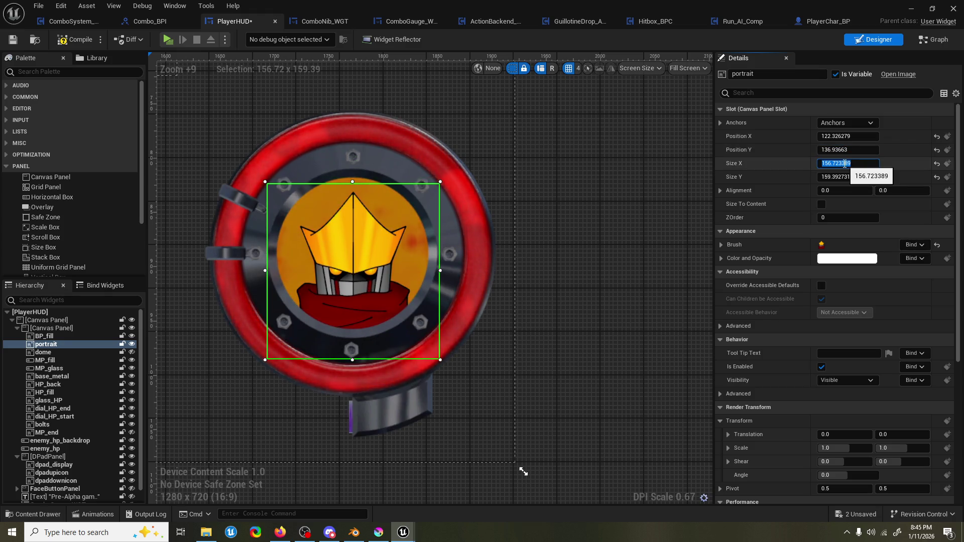
{"action": "type", "text": "200"}
{"action": "key", "text": "Return"}
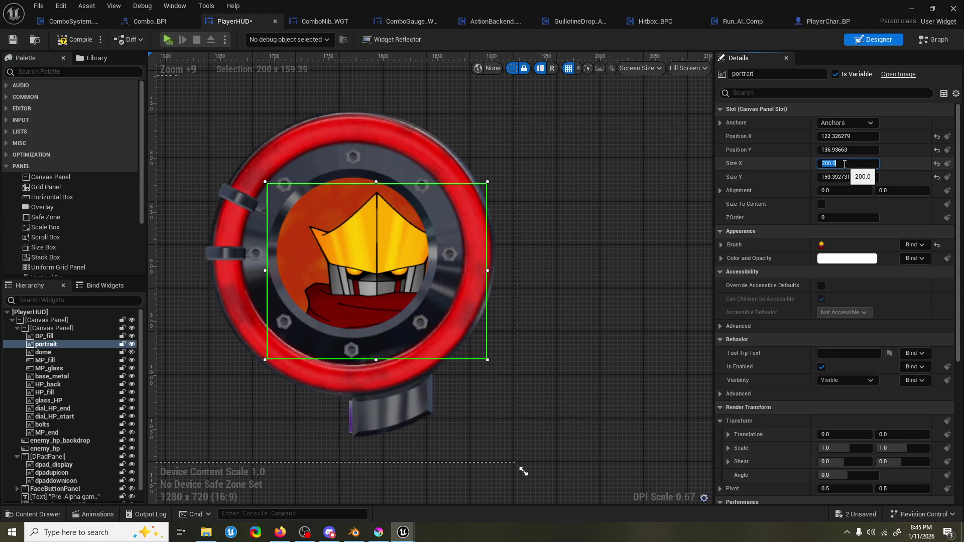
{"action": "left_click", "coordinate": [848, 177]}
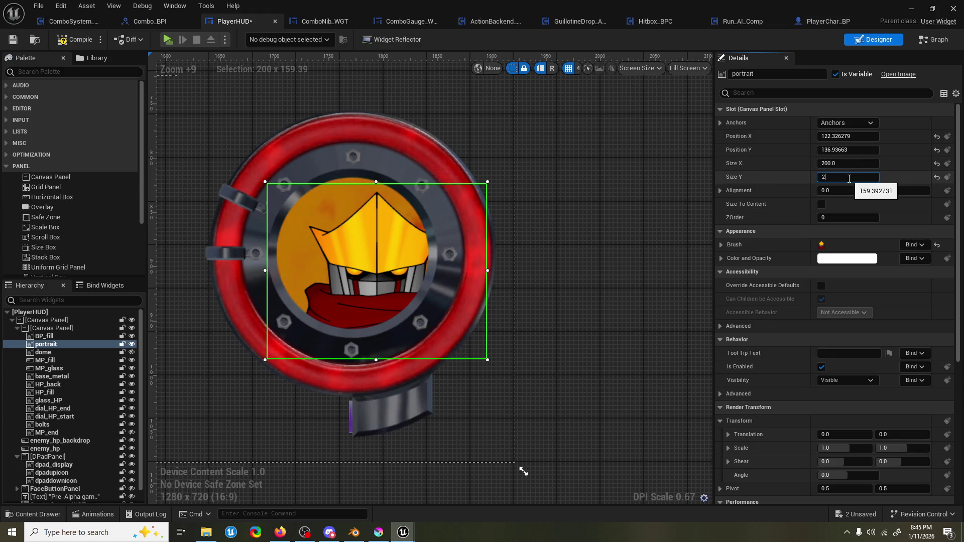
{"action": "type", "text": "00"}
{"action": "key", "text": "Return"}
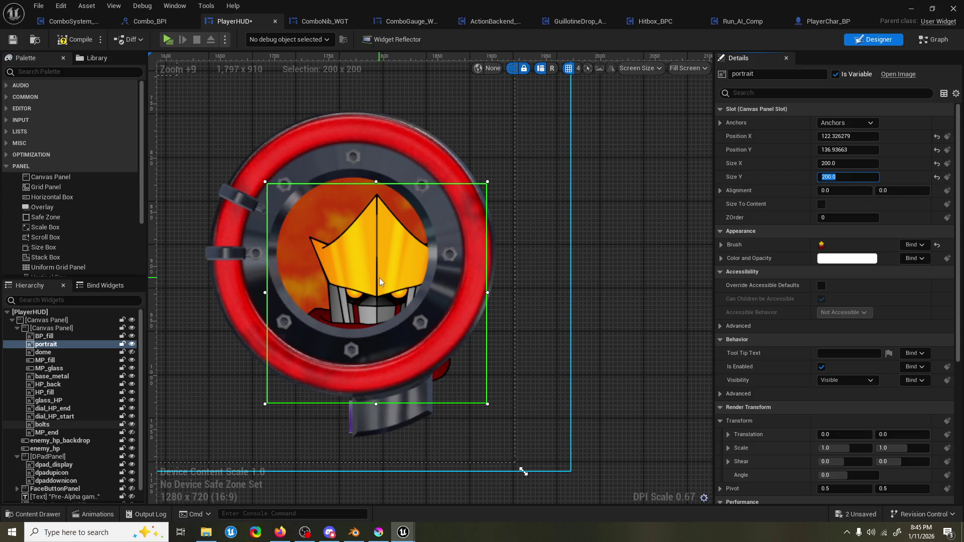
{"action": "left_click_drag", "start_coordinate": [848, 136], "coordinate": [838, 136]}
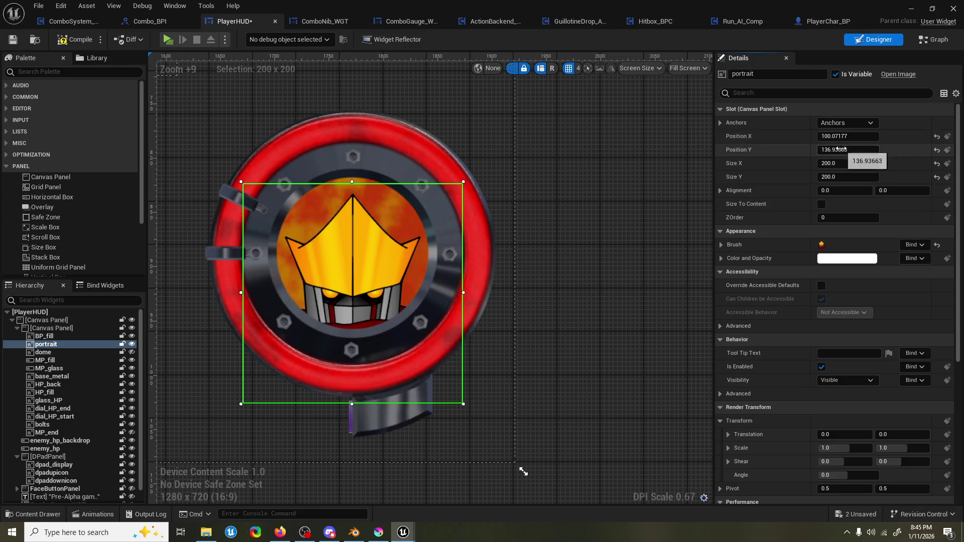
{"action": "left_click_drag", "start_coordinate": [848, 150], "coordinate": [839, 149]}
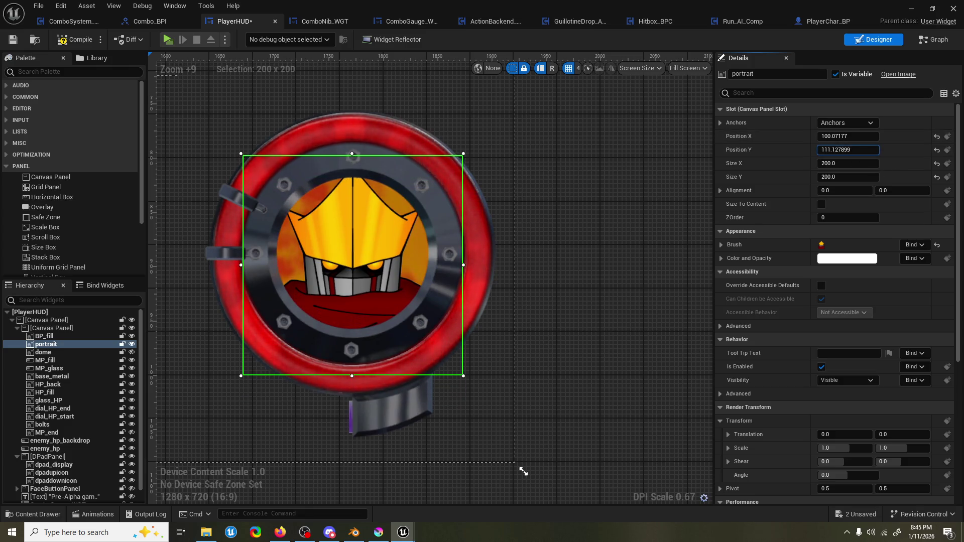